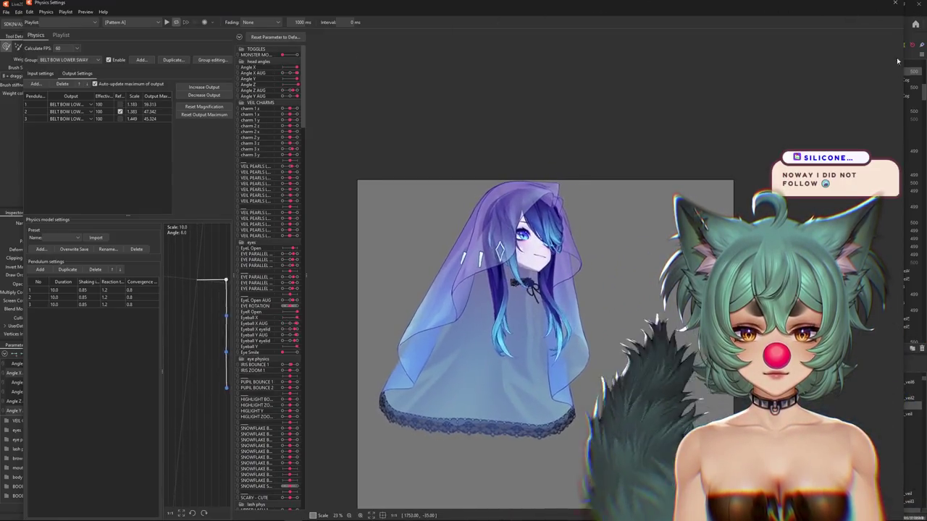
- Swing the physics preview model in several directions to test veil sway, then close Physics Settings
drag(910, 49, 637, 318)
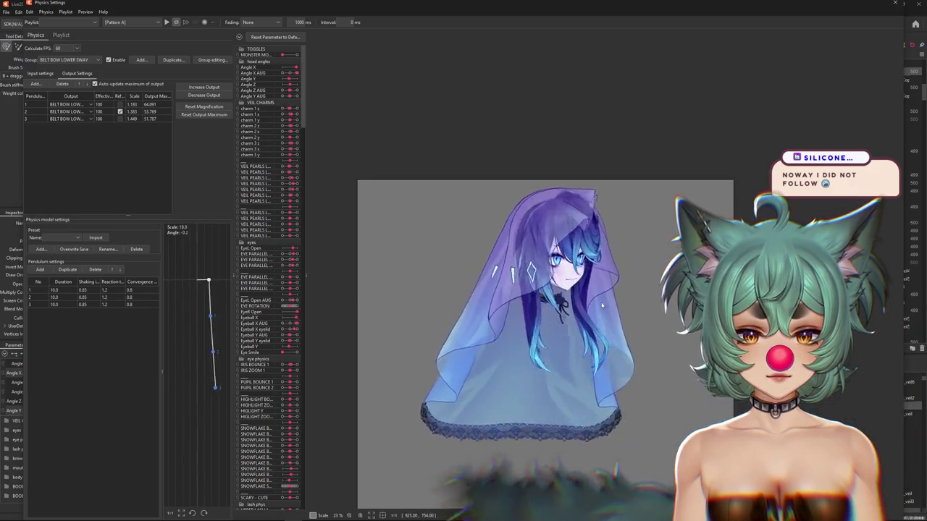
drag(642, 304, 172, 307)
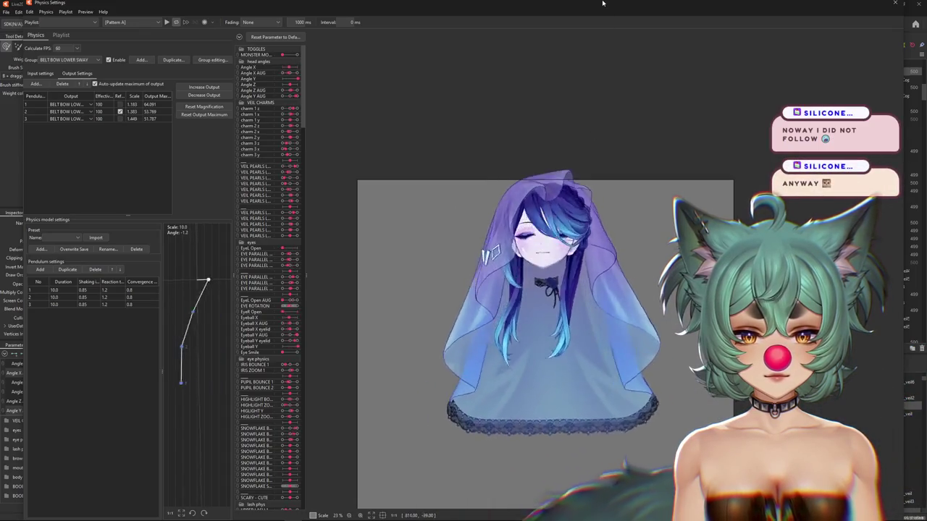
drag(602, 4, 428, 4)
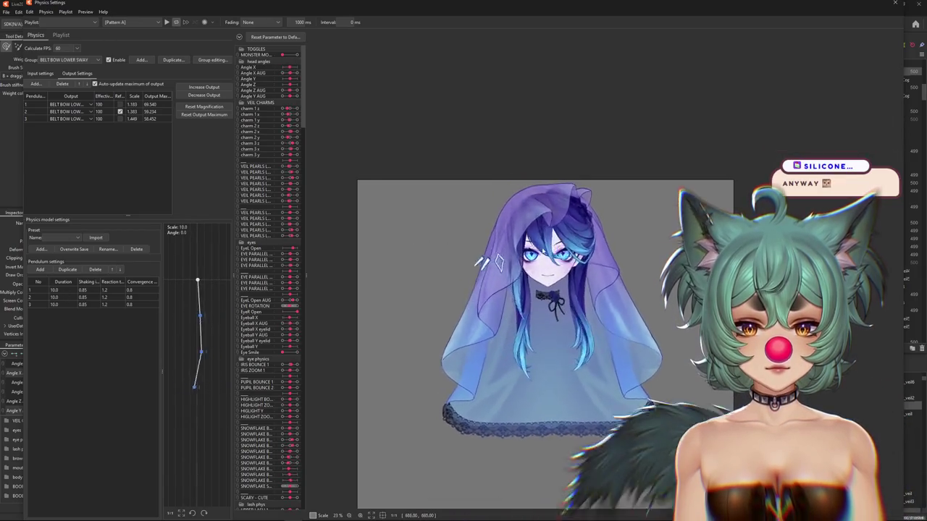
mouse_move(606, 277)
mouse_down()
mouse_move(649, 363)
mouse_move(630, 327)
mouse_move(628, 221)
mouse_up()
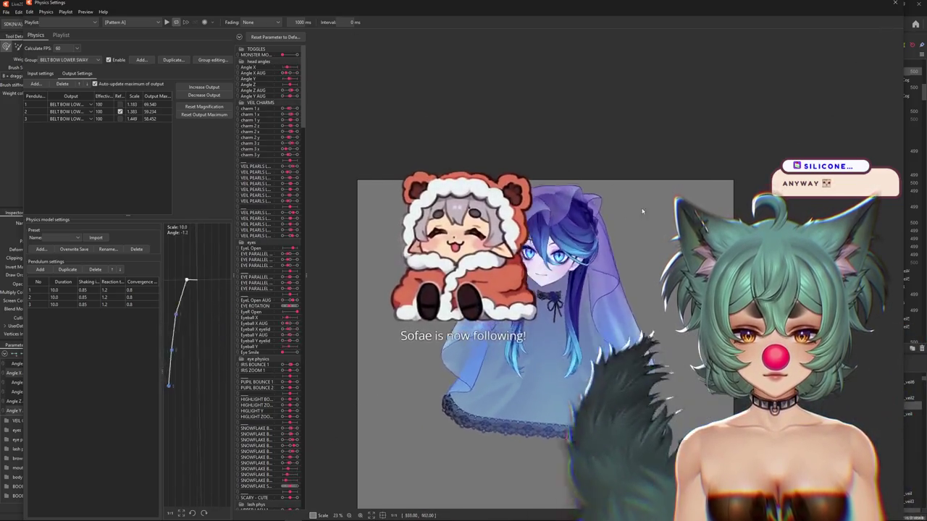
scroll(543, 372, up, 2)
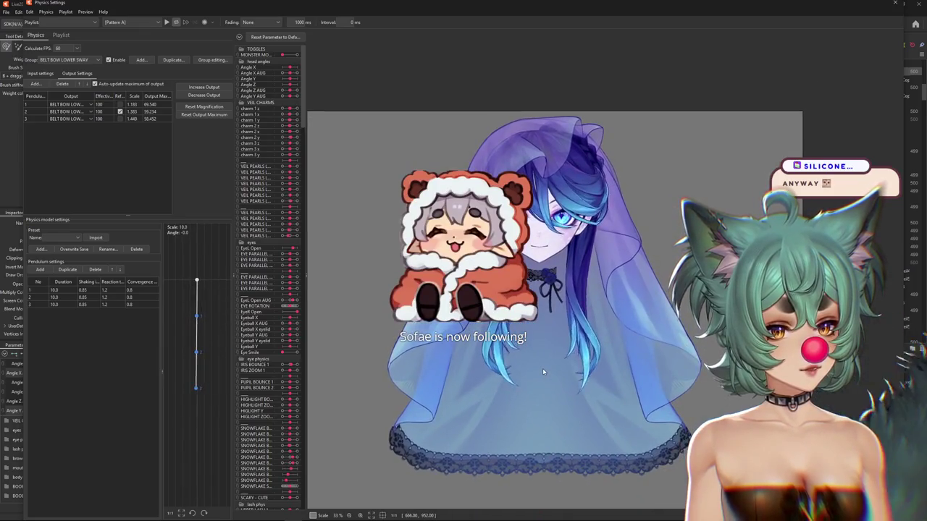
click(894, 2)
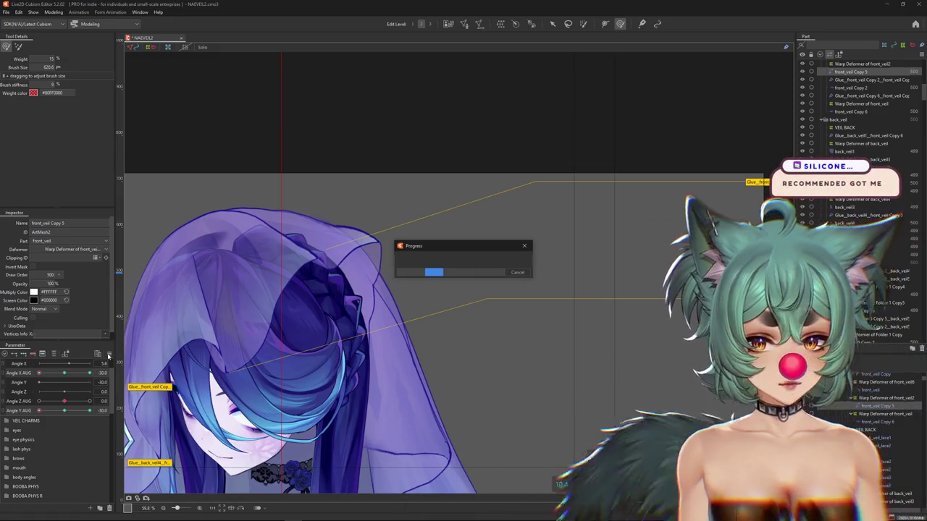
- Reset all parameters to their default values so the character faces forward
right_click(108, 356)
click(144, 335)
right_click(109, 352)
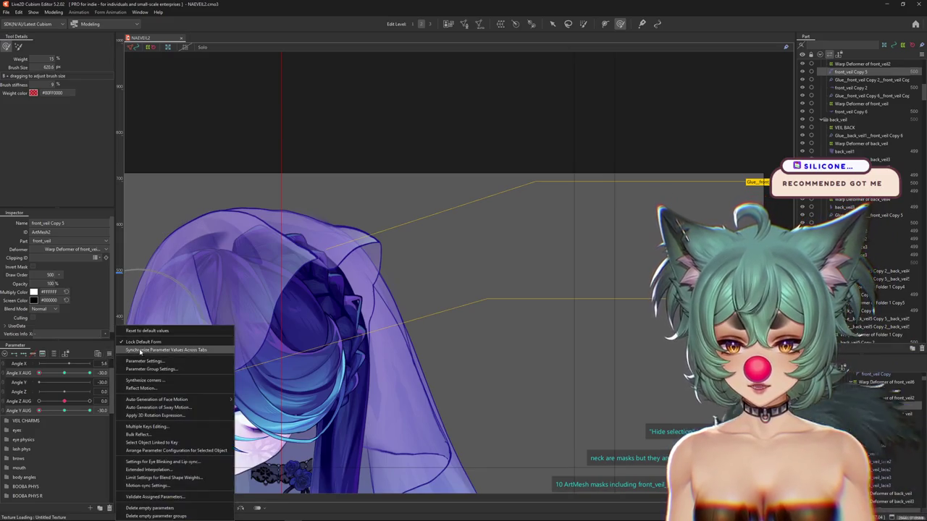
click(134, 331)
scroll(407, 321, down, 3)
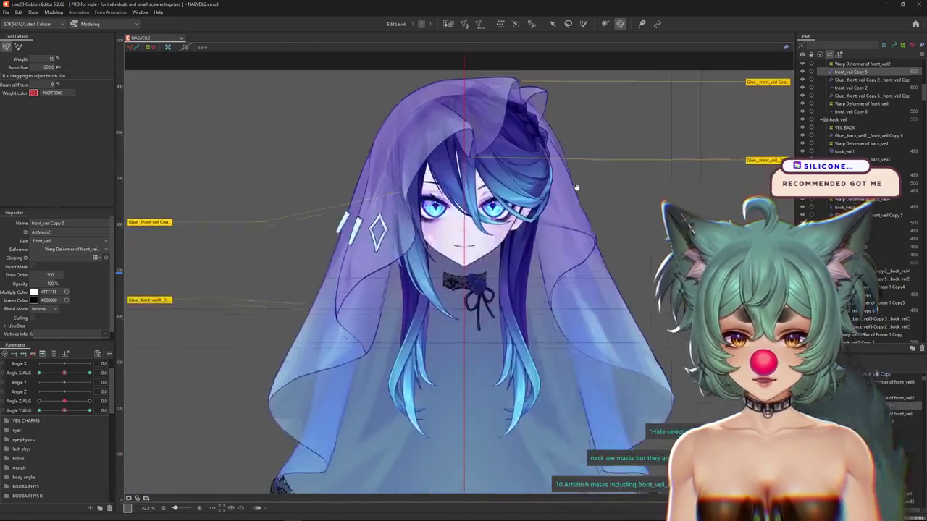
scroll(507, 325, down, 3)
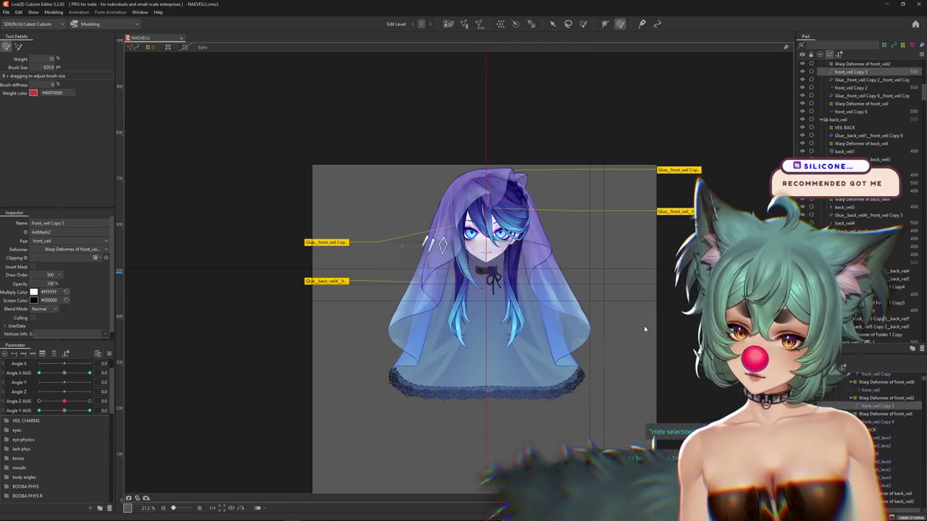
- Recheck veil sway in Physics Settings by turning the head left, then list hidden canvas objects
click(53, 12)
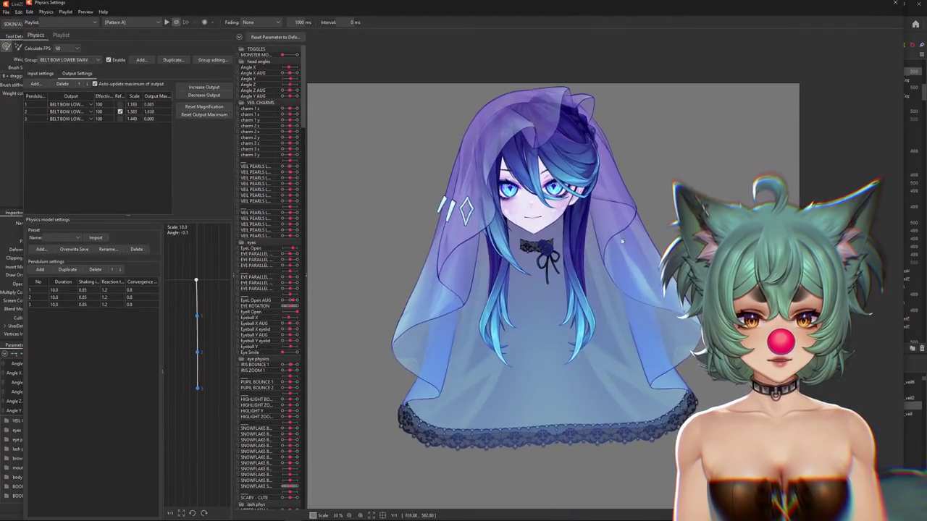
mouse_move(622, 242)
mouse_down()
mouse_move(284, 208)
mouse_move(859, 8)
mouse_move(910, 257)
mouse_up()
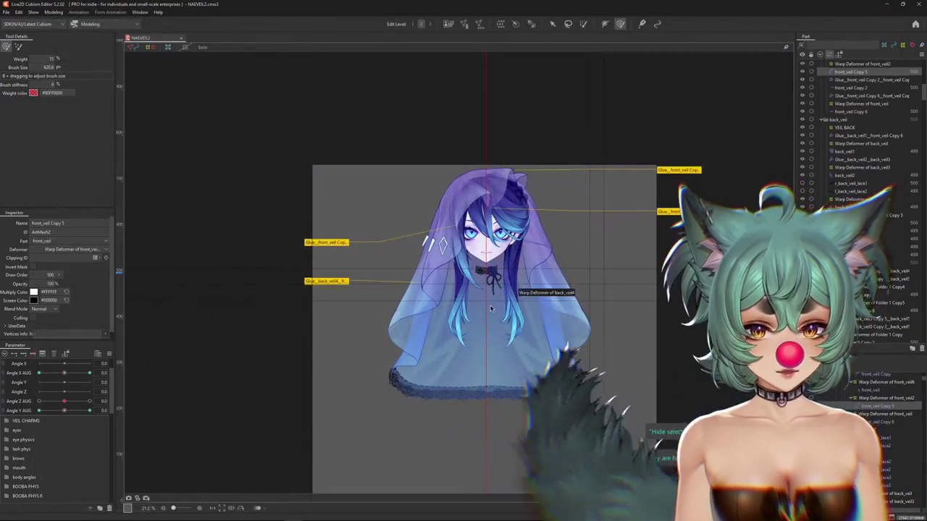
click(526, 378)
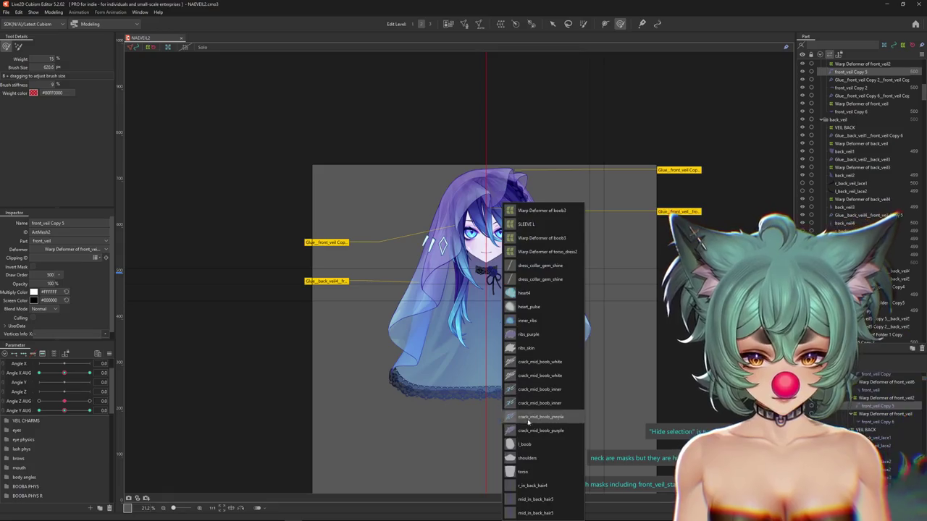
- Unhide the r_in_back_hair4 mesh from the hidden-objects list and reopen Physics Settings
click(529, 487)
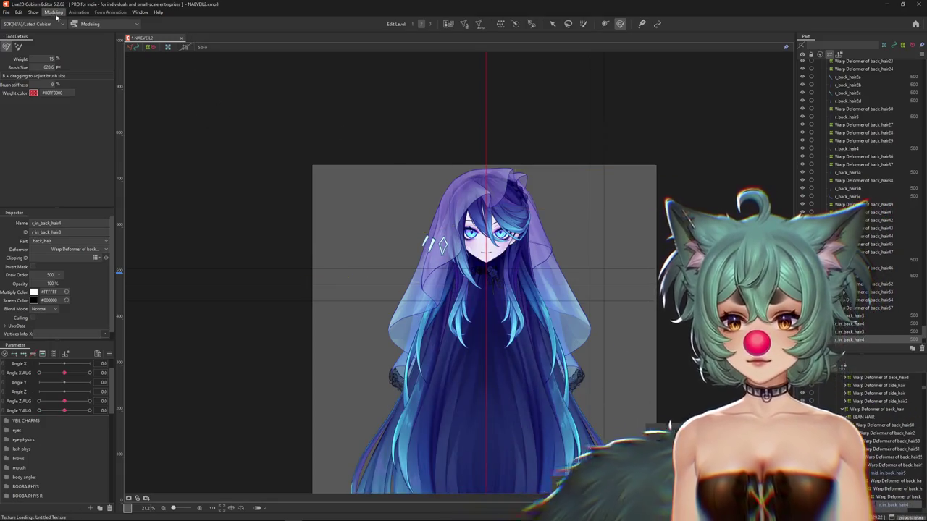
click(55, 12)
click(68, 173)
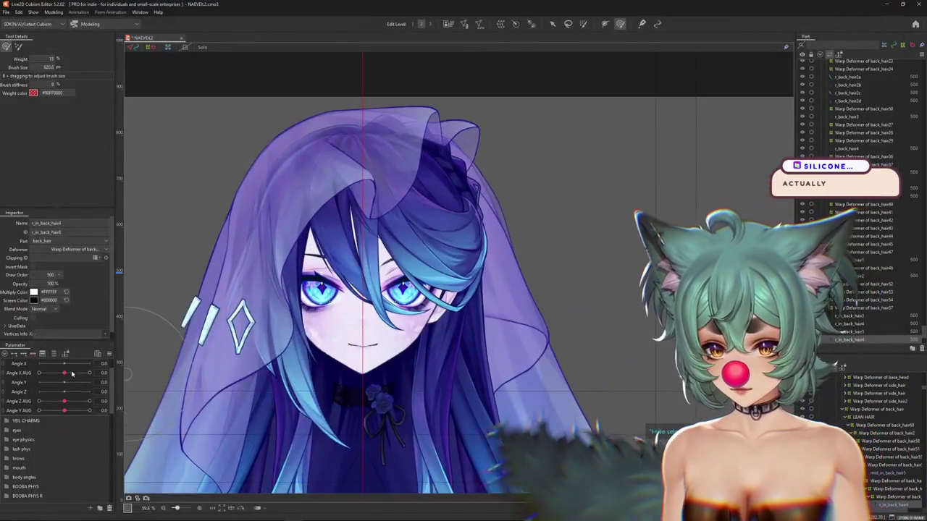
- Turn the head to Angle X AUG -30 and raise back_veil2's draw order to 500
drag(71, 373, 38, 374)
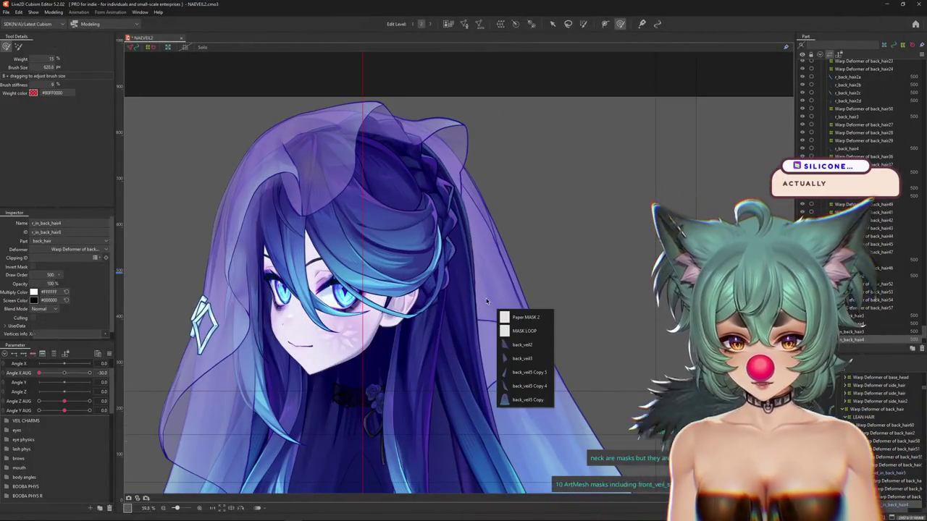
click(522, 345)
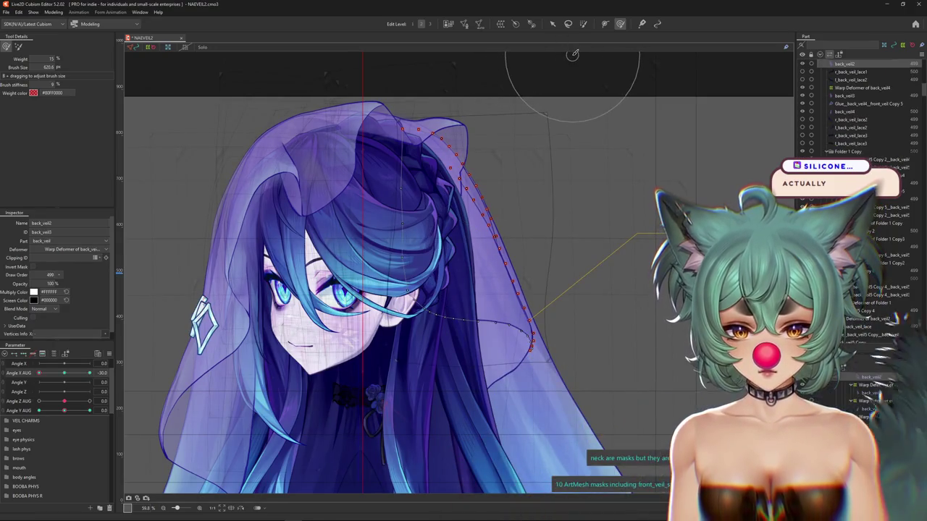
drag(38, 373, 19, 374)
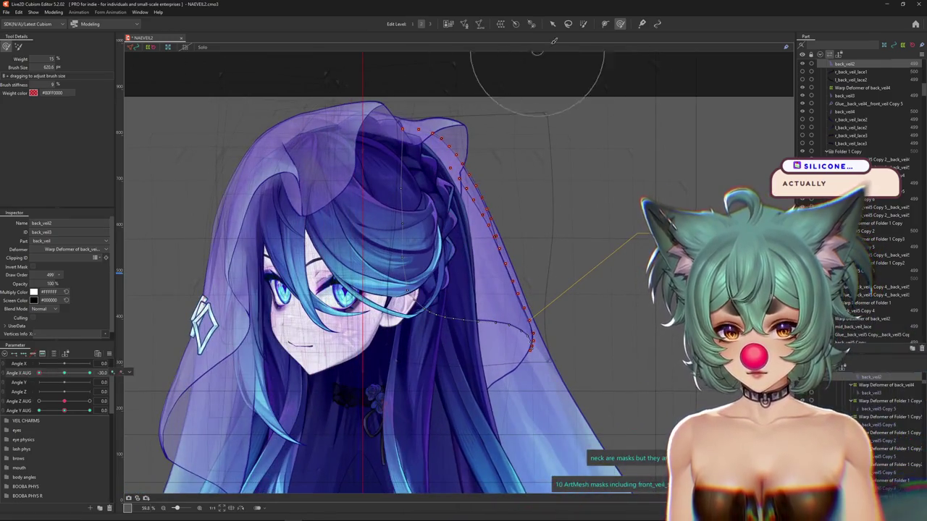
scroll(862, 217, up, 2)
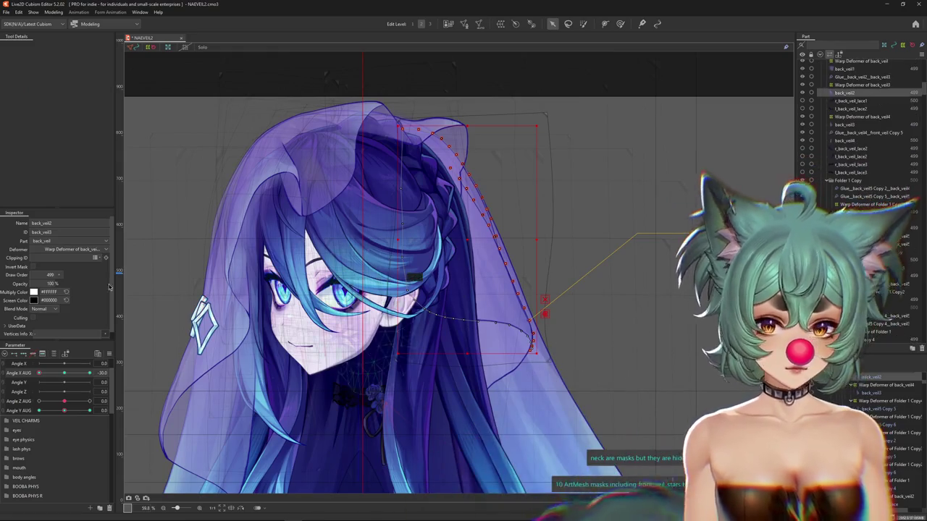
drag(52, 275, 60, 278)
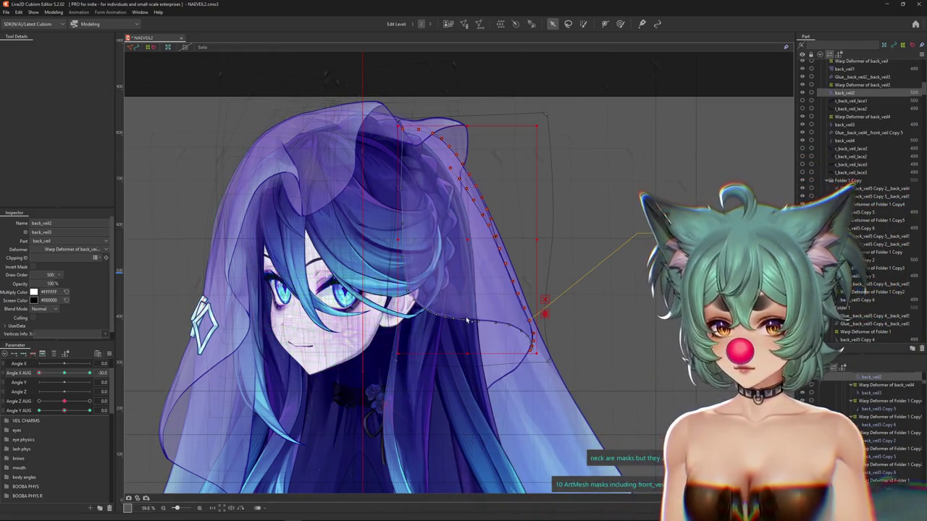
- Pick a back hair strand mesh from the canvas overlap list
right_click(459, 350)
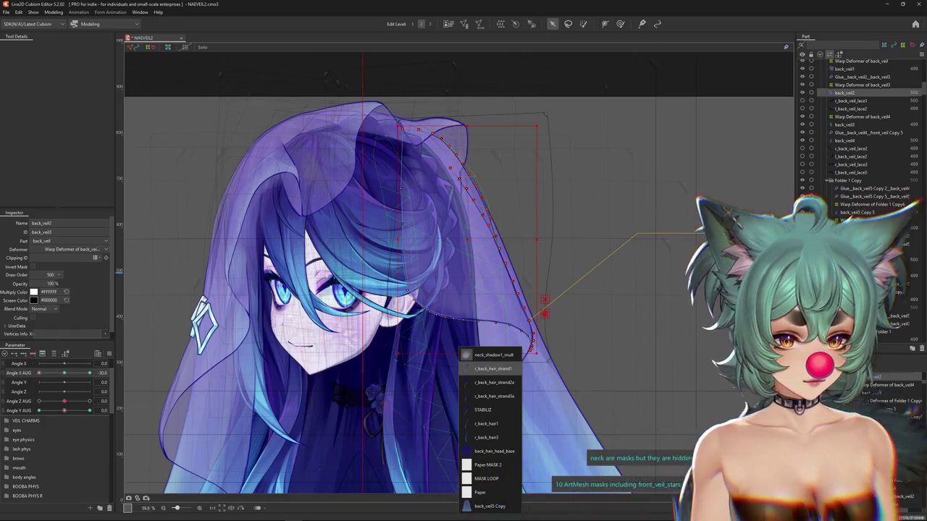
click(492, 369)
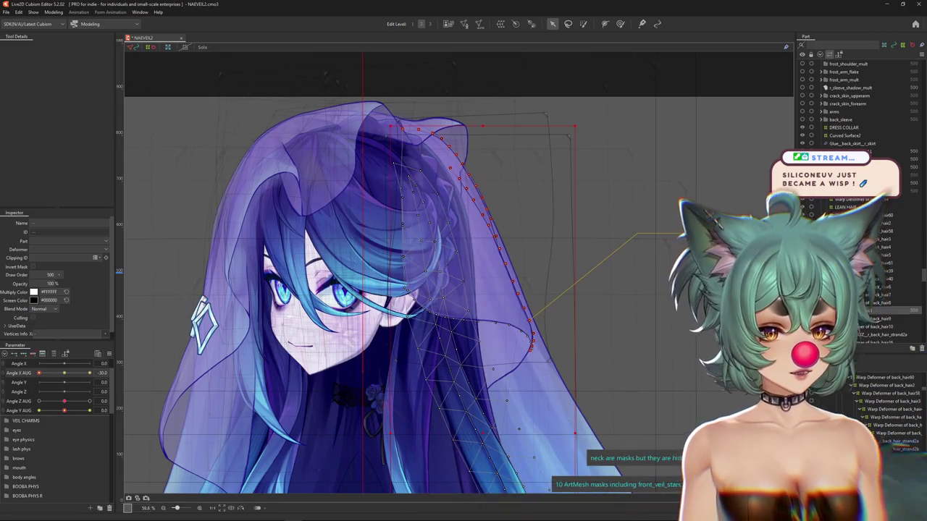
scroll(847, 101, down, 1)
scroll(847, 101, down, 1)
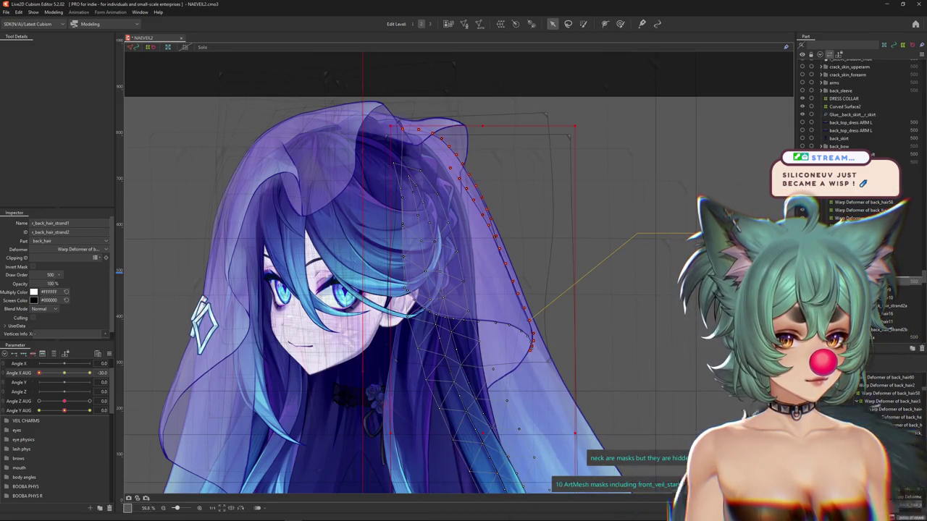
scroll(846, 102, up, 1)
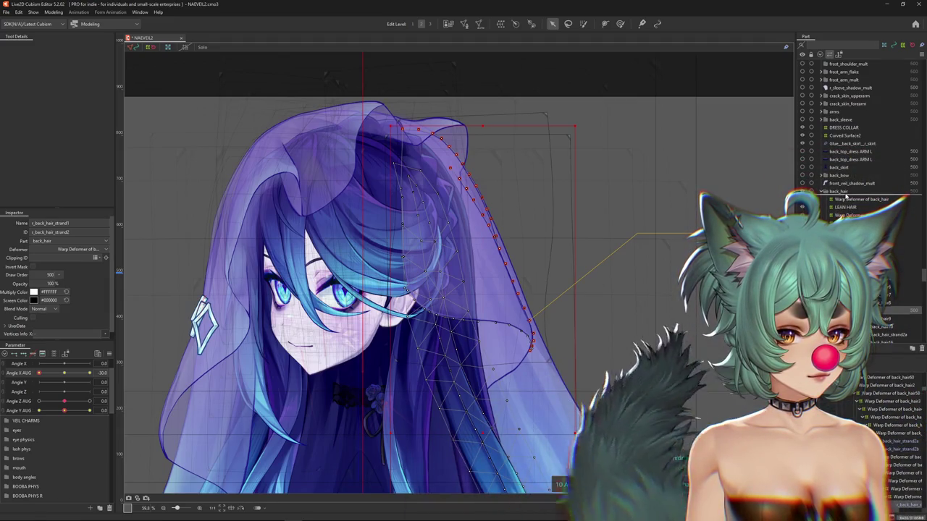
scroll(846, 197, down, 5)
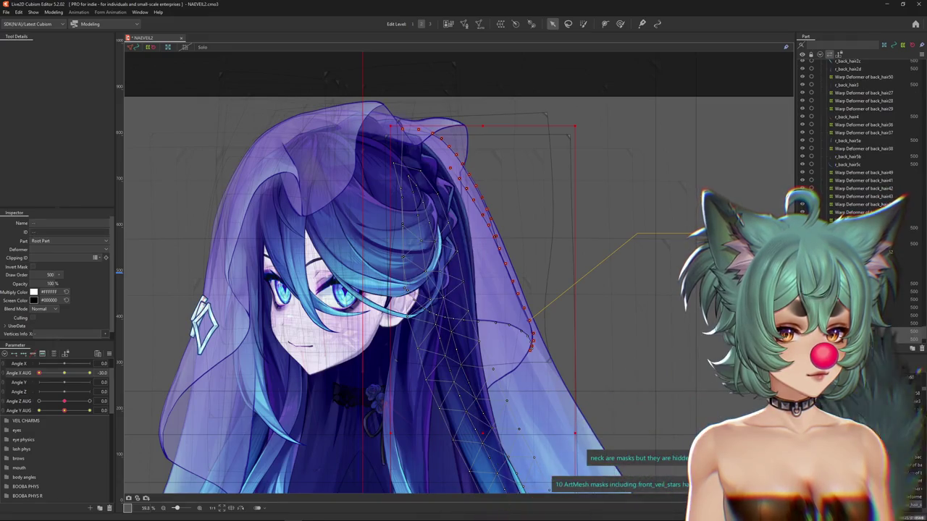
- Locate r_back_hair_strand in the Parts panel and hide it with Ctrl+H
click(859, 212)
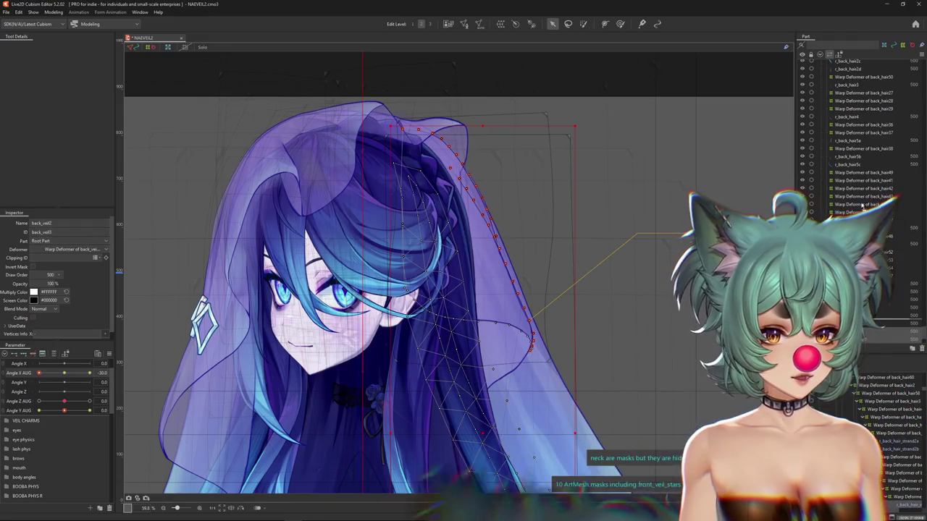
scroll(854, 116, down, 5)
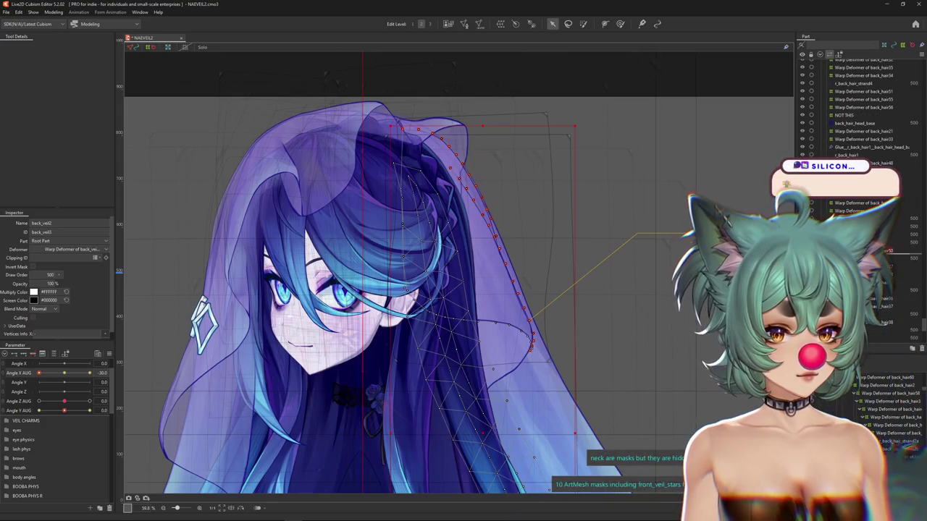
scroll(862, 108, down, 5)
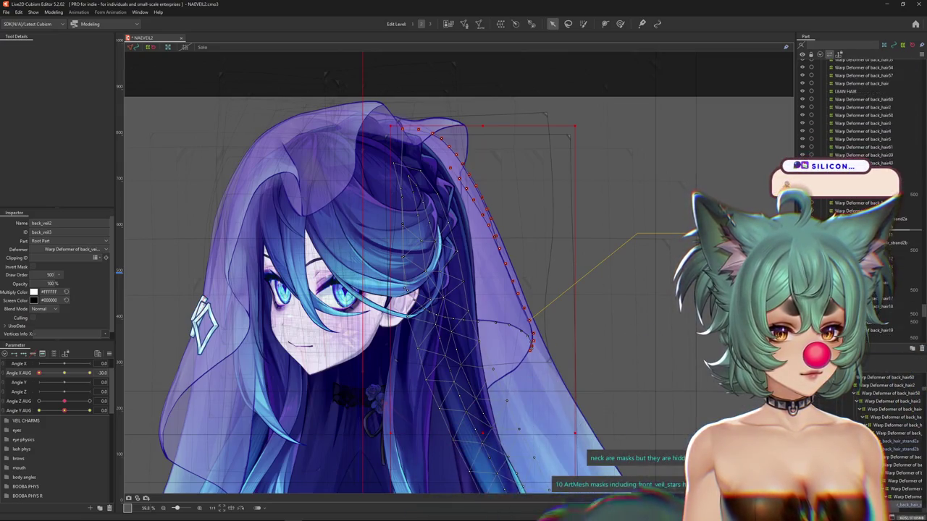
scroll(861, 108, down, 5)
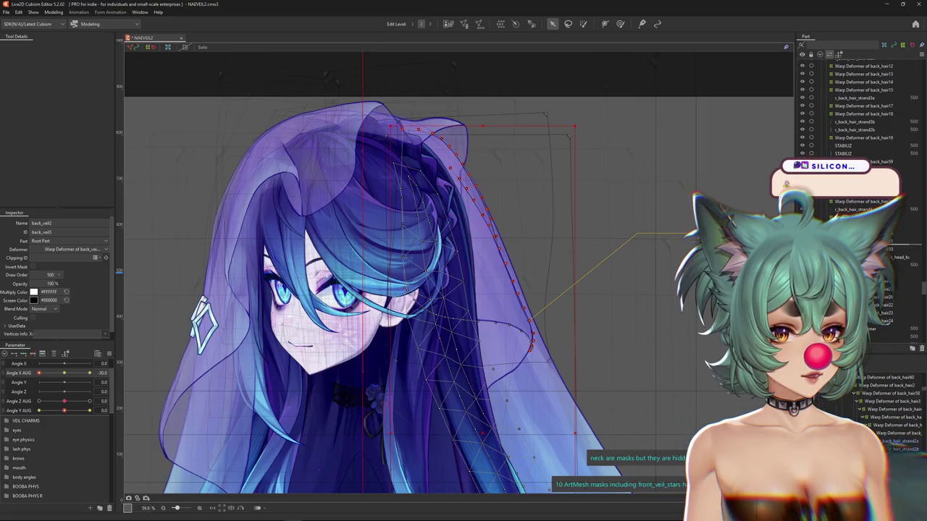
click(854, 246)
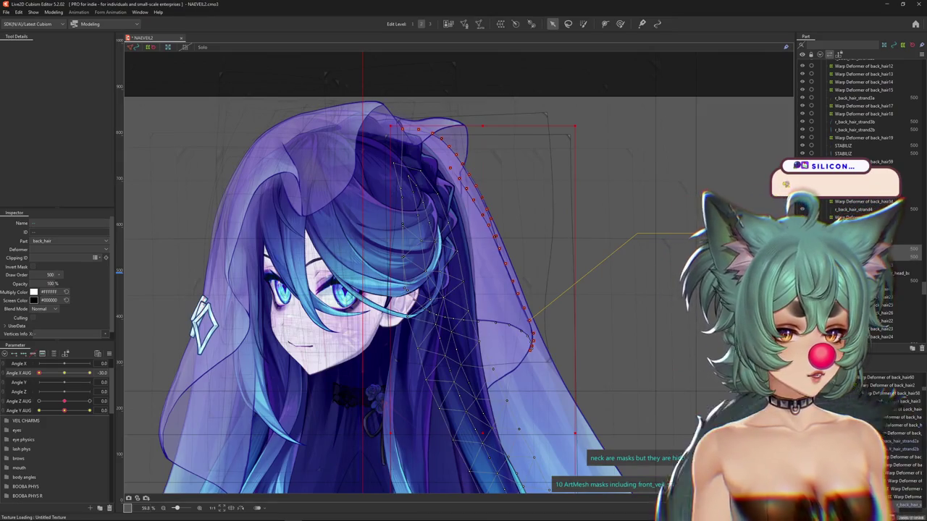
scroll(862, 109, up, 3)
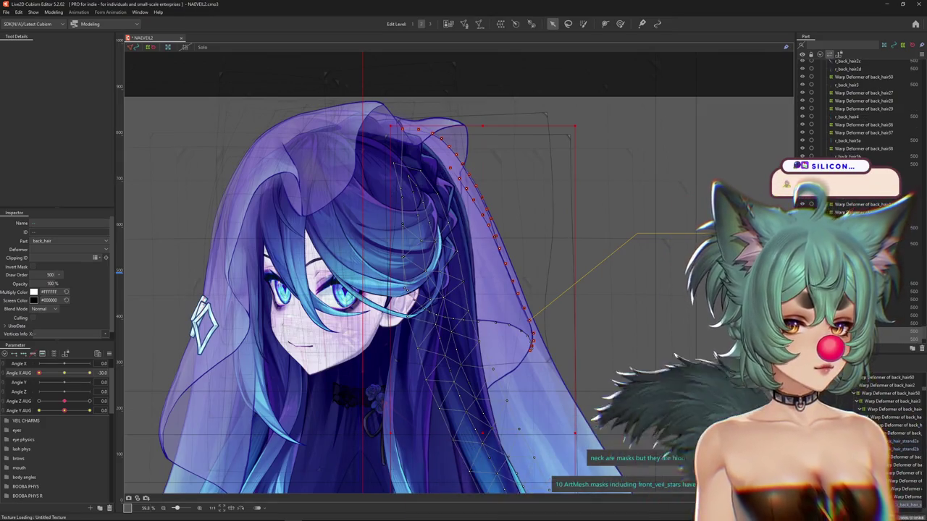
click(861, 246)
click(861, 247)
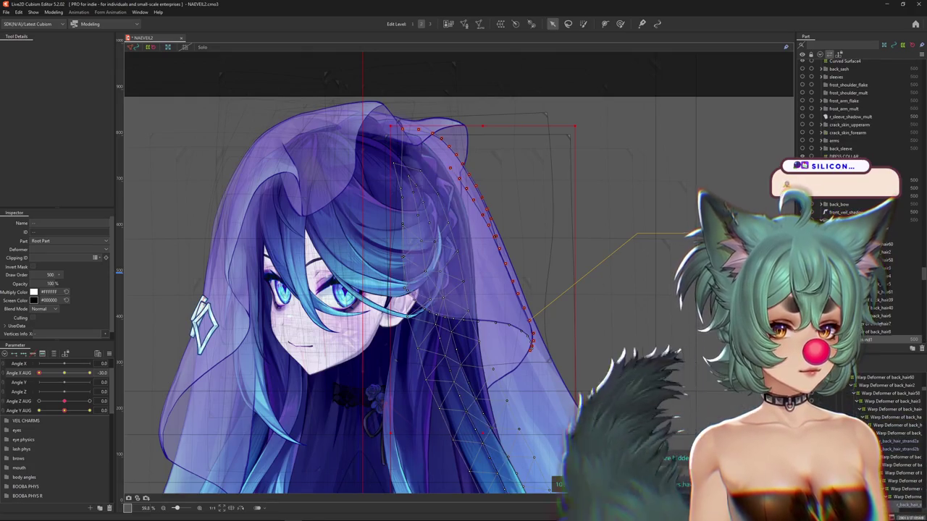
scroll(854, 101, down, 1)
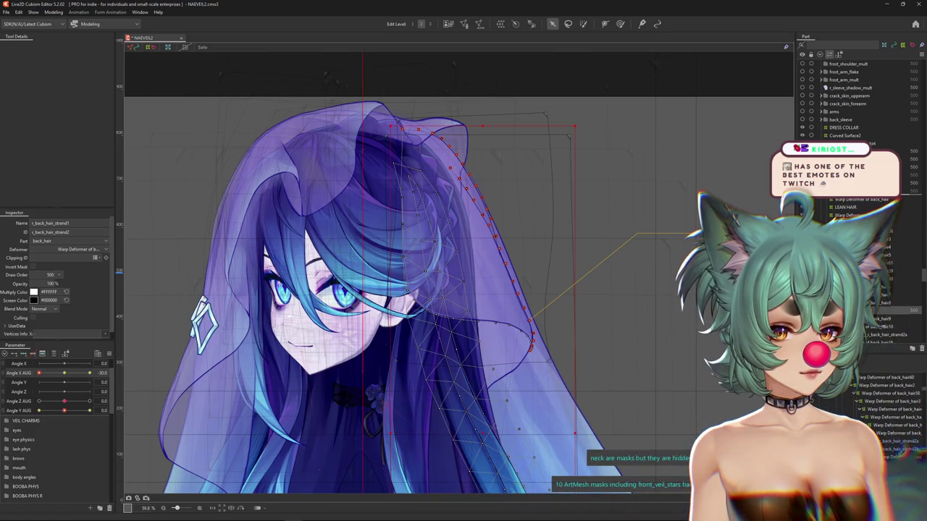
key(ctrl+h)
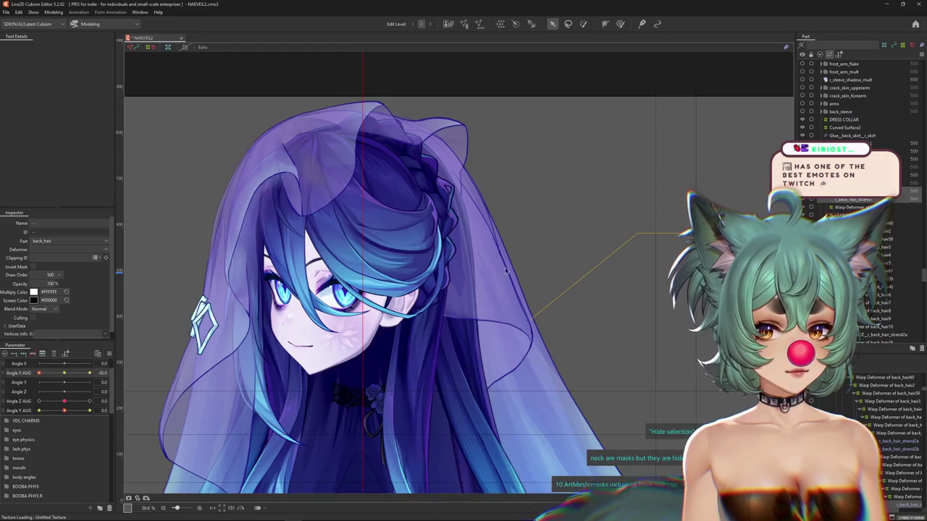
- Overwrite back_veil2's draw order to 500 on all Angle X AUG keyforms via Multiple Keys Editing
scroll(531, 266, down, 2)
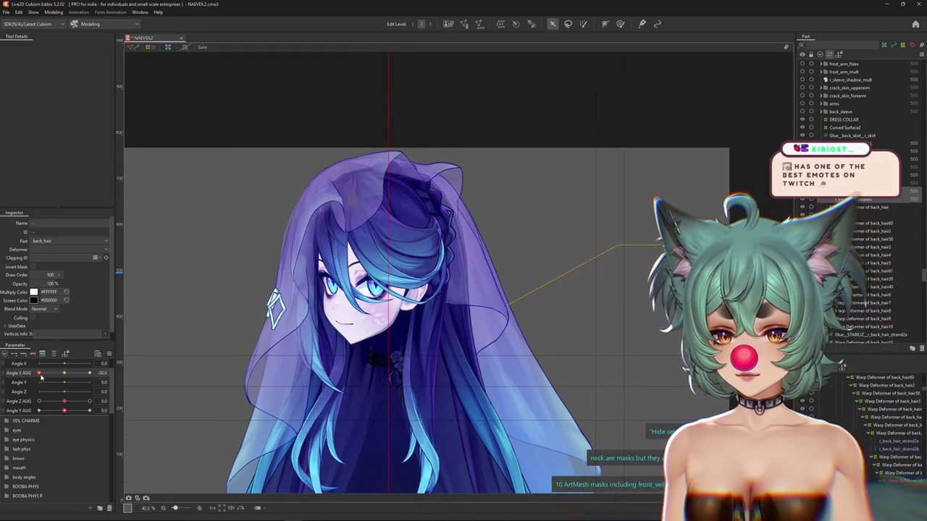
drag(41, 376, 40, 373)
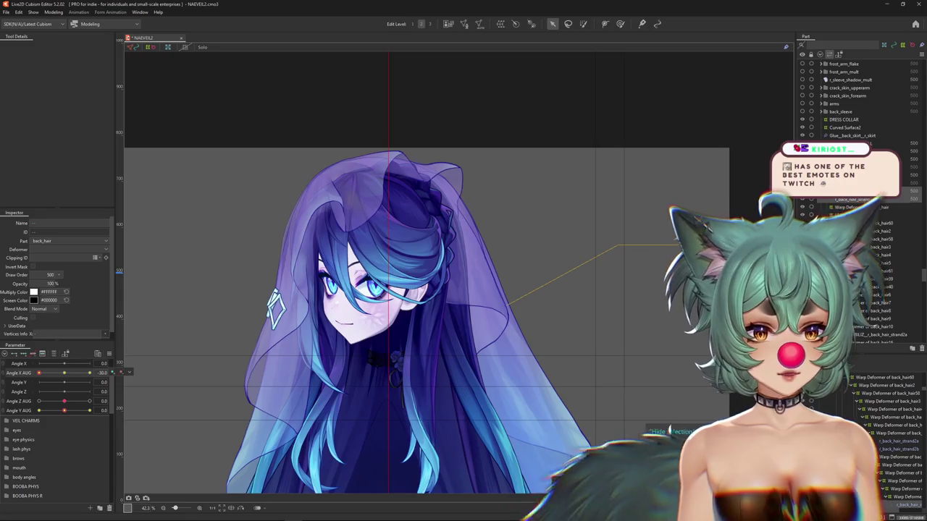
click(572, 427)
click(65, 374)
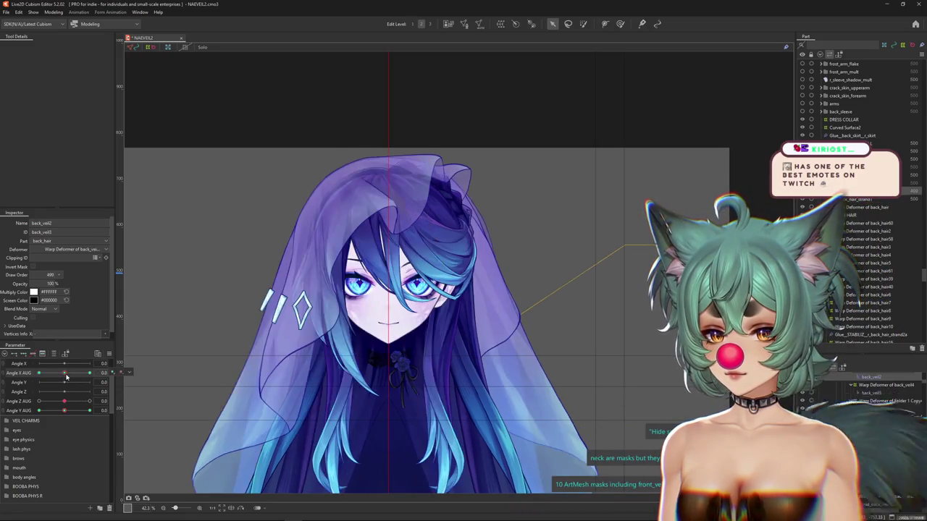
click(109, 354)
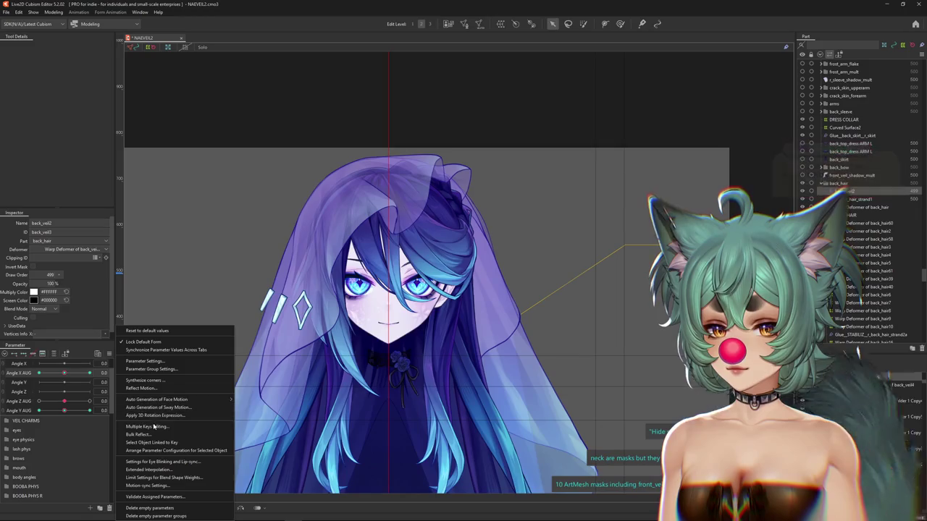
click(147, 427)
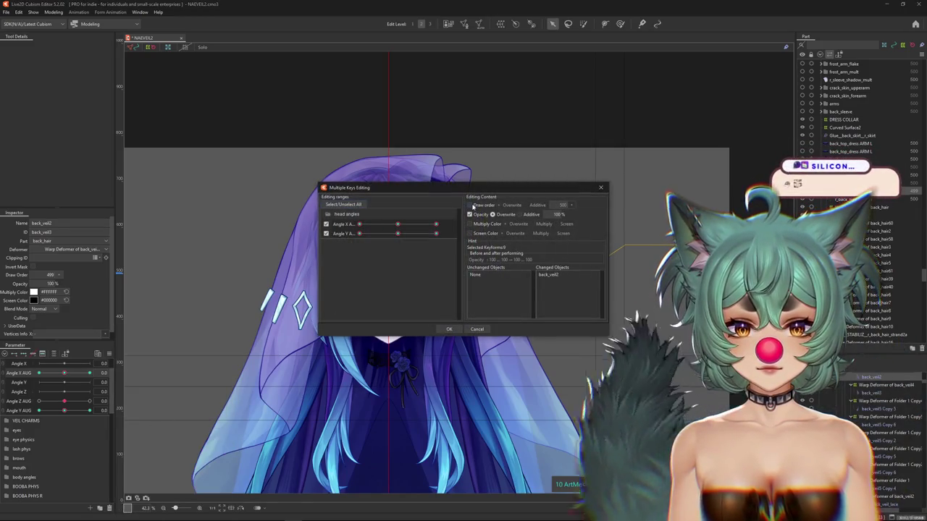
click(469, 205)
click(448, 329)
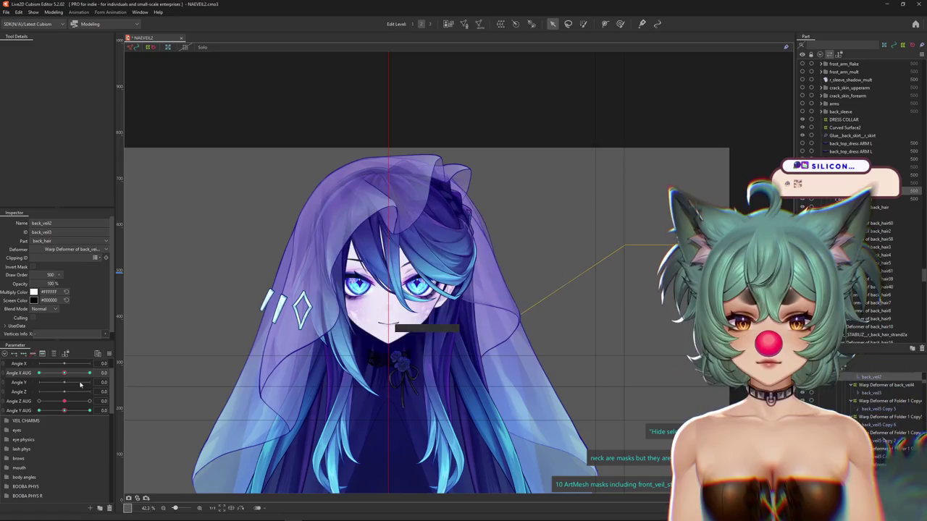
- Turn the head fully sideways, tilt it down, then face forward to check the veil
drag(98, 373, 3, 377)
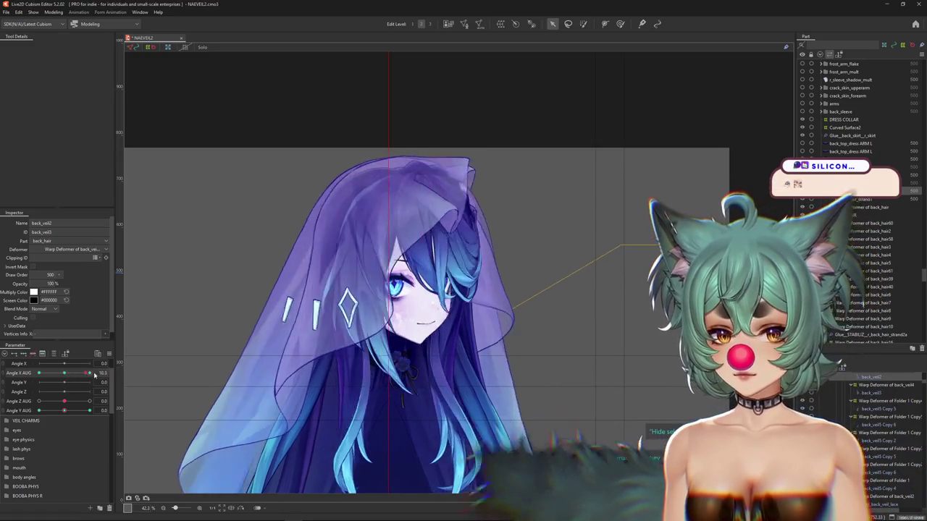
drag(65, 411, 12, 424)
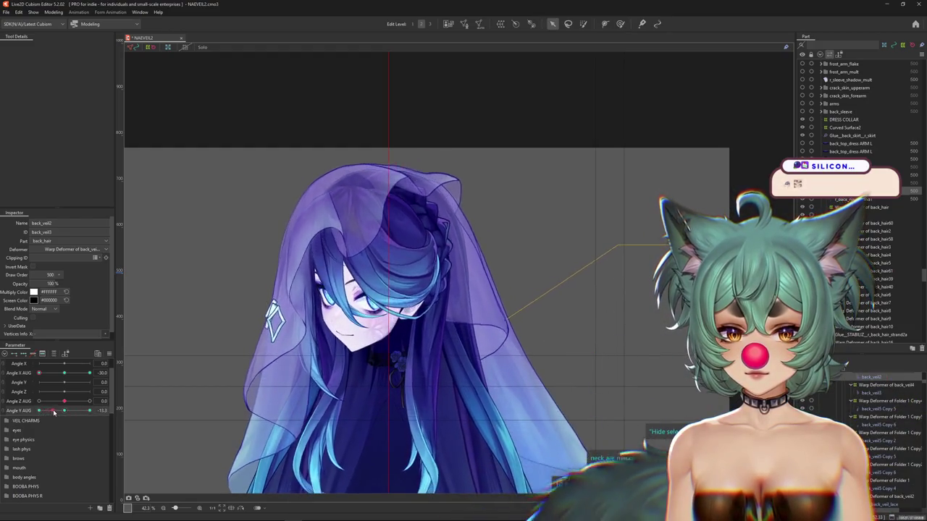
drag(42, 373, 64, 375)
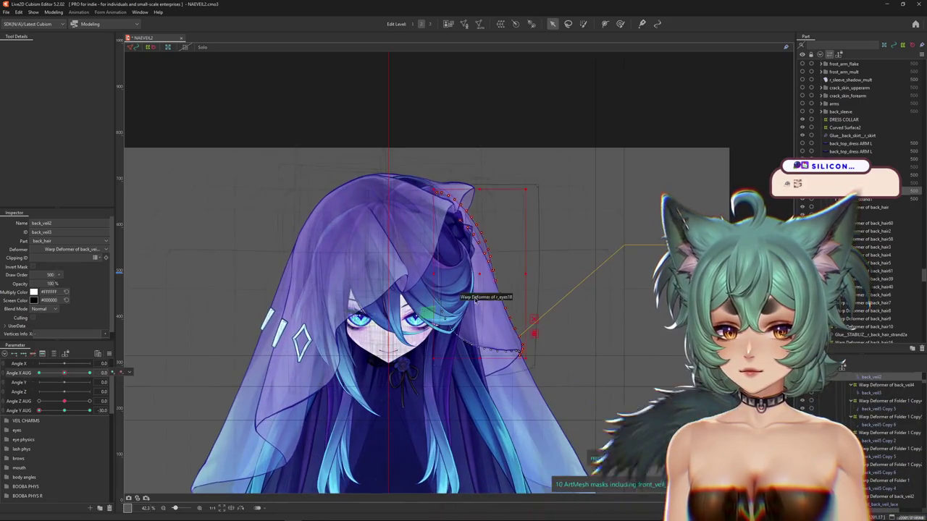
- Clear the selection and pose the head turned and tilted down to inspect the veil
click(406, 310)
mouse_move(64, 378)
mouse_down()
mouse_move(100, 373)
mouse_move(13, 377)
mouse_up()
drag(63, 410, 18, 424)
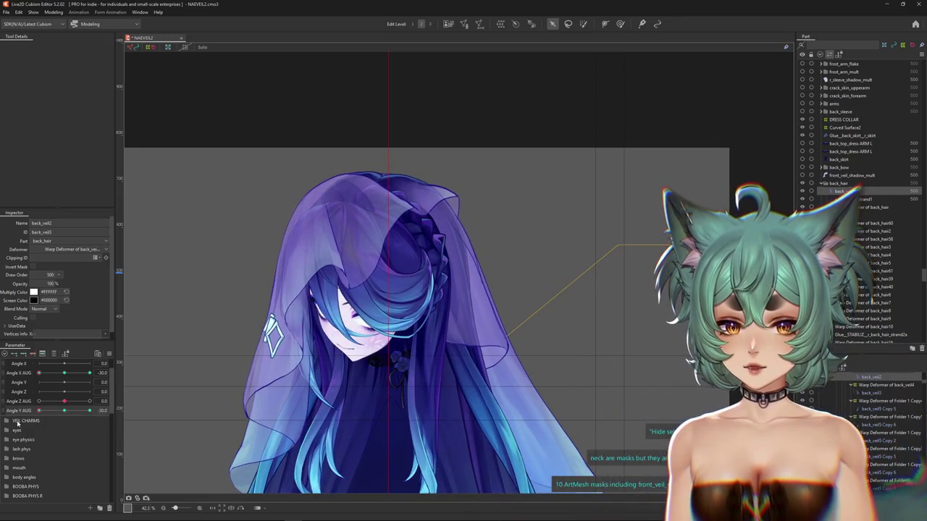
scroll(409, 167, up, 4)
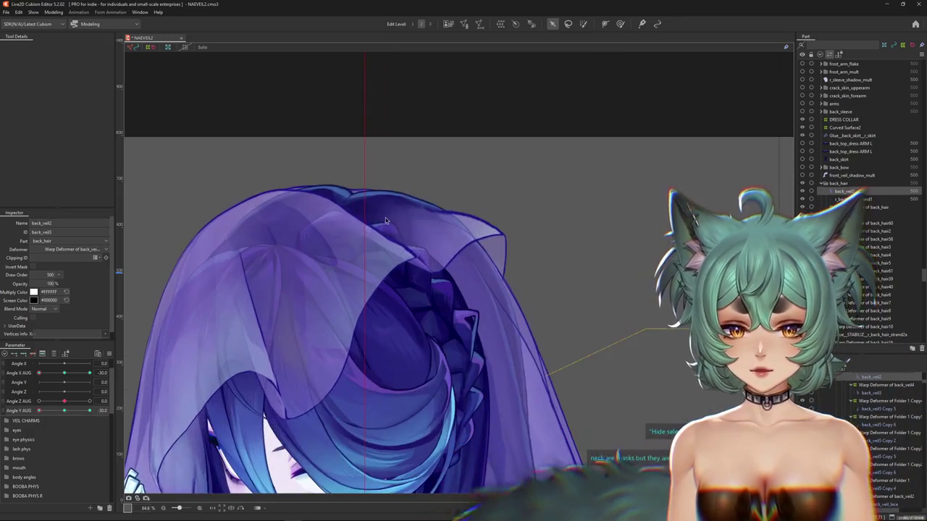
- Identify front_veil Copy 5 as the veil-top mesh from the overlapping meshes
right_click(382, 215)
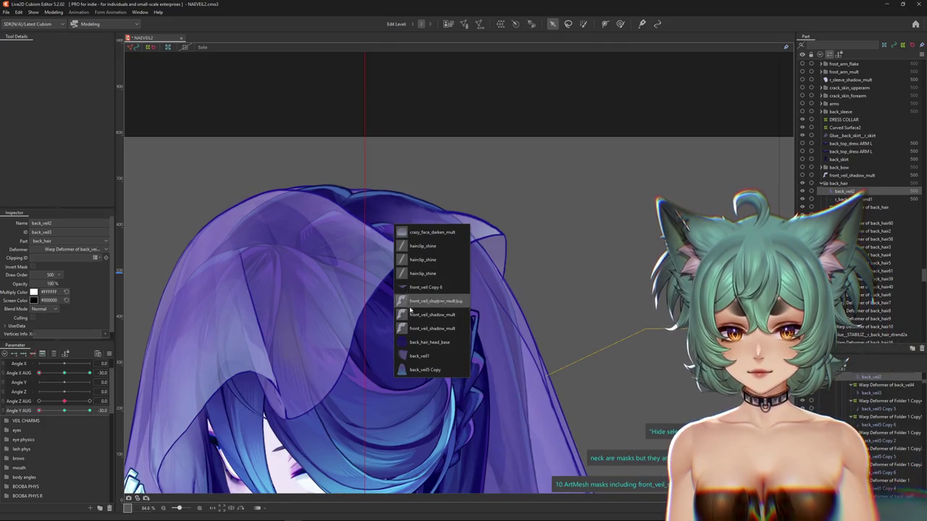
scroll(355, 226, down, 6)
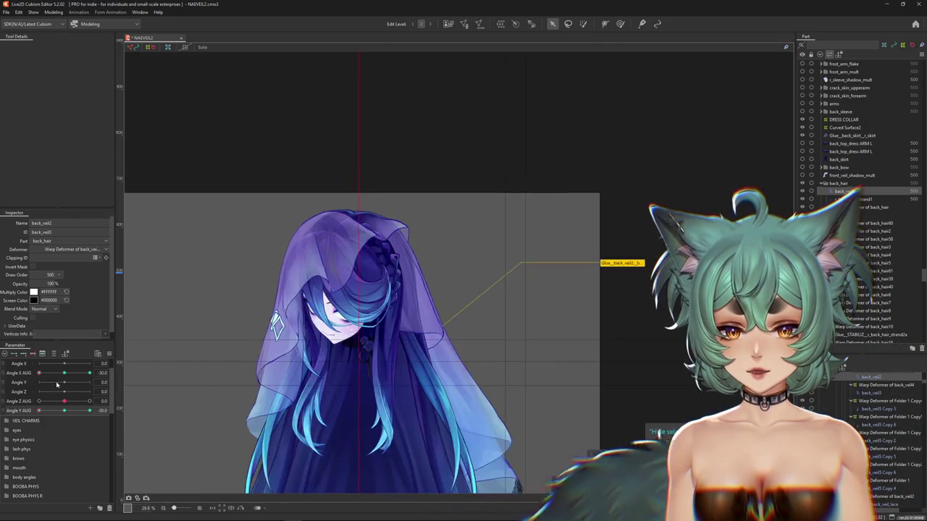
scroll(327, 229, up, 5)
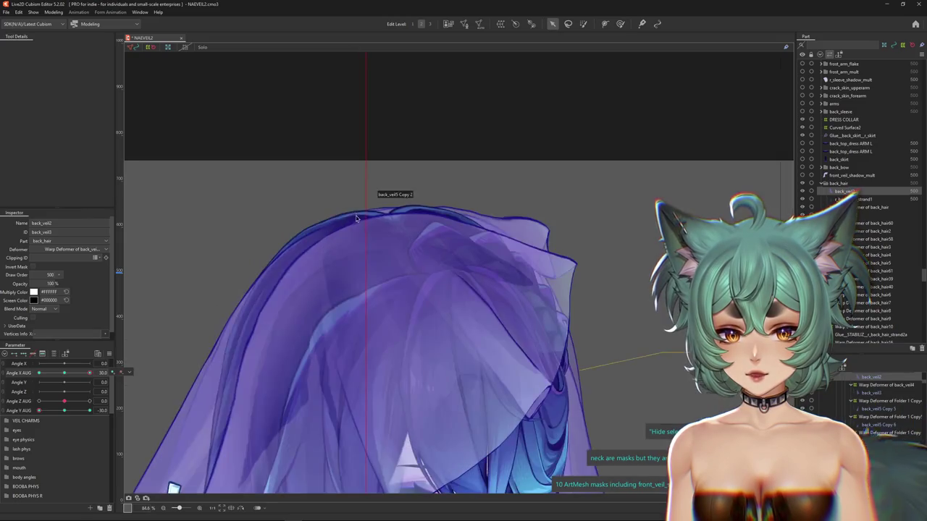
click(304, 248)
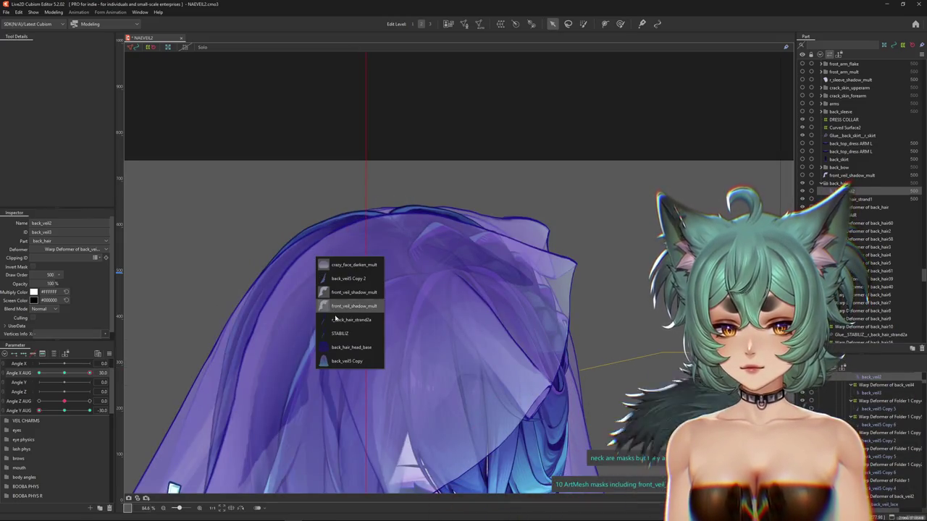
click(396, 248)
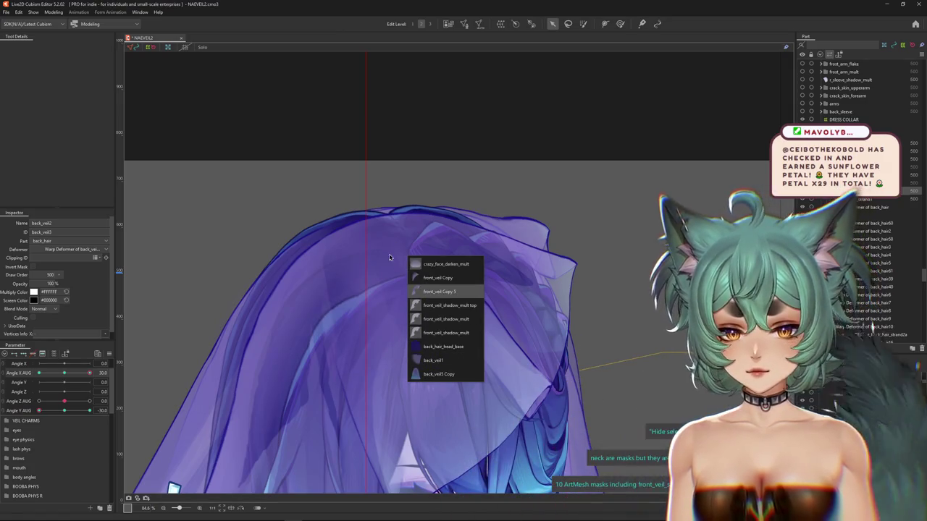
click(376, 227)
click(290, 92)
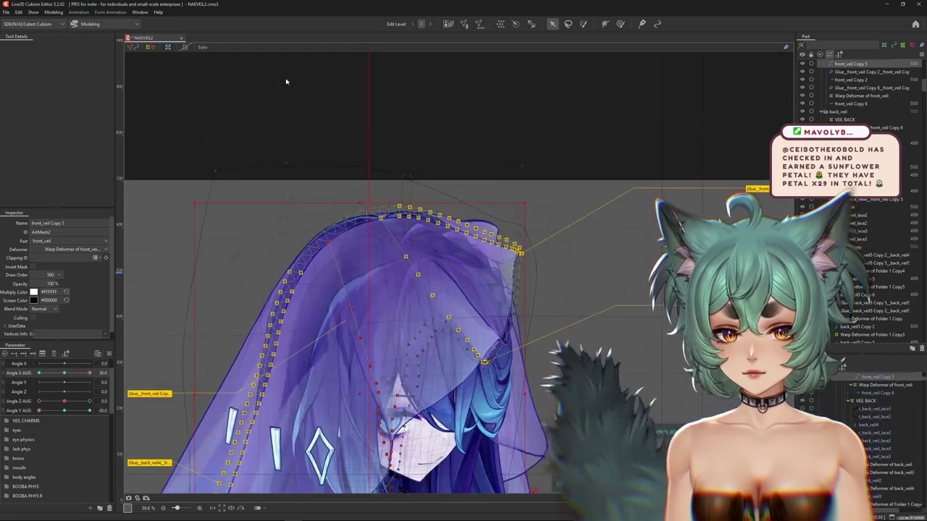
- Show the front veil in Solo mode and select the Warp Deformer of front_veil5
click(196, 48)
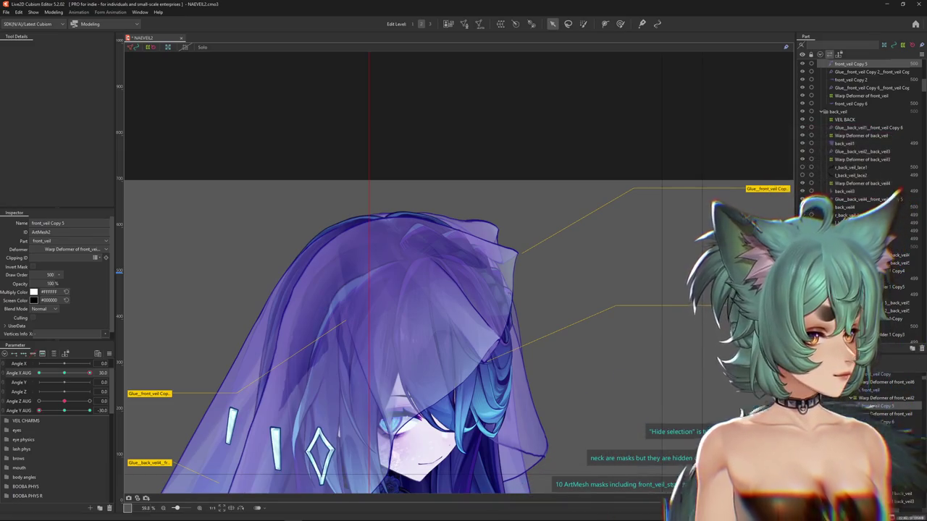
scroll(883, 428, up, 2)
click(884, 425)
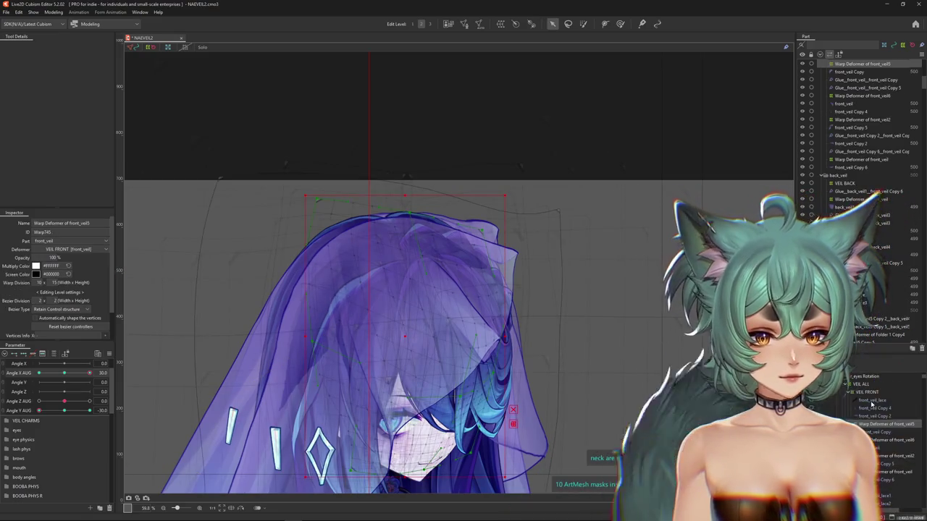
- Select the VEIL FRONT deformer and enlarge the deformation brush over the veil
click(868, 392)
click(621, 24)
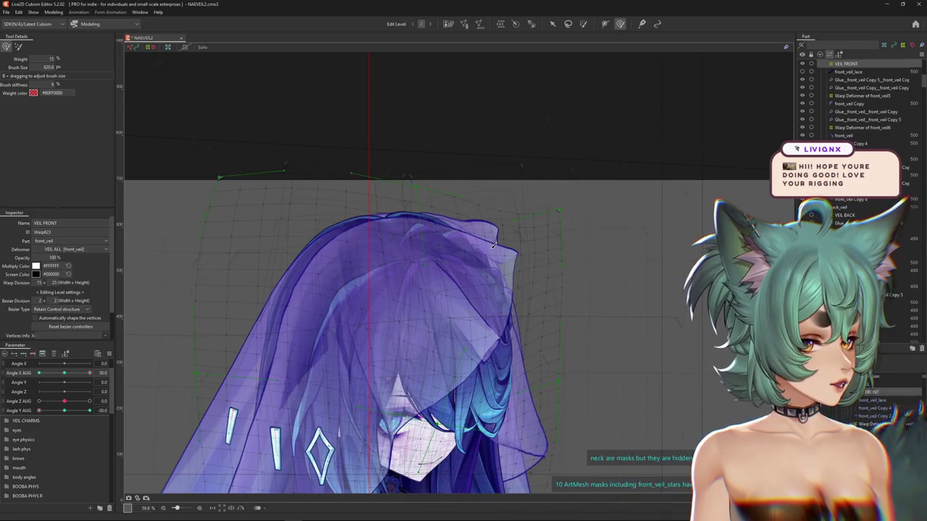
scroll(449, 268, down, 2)
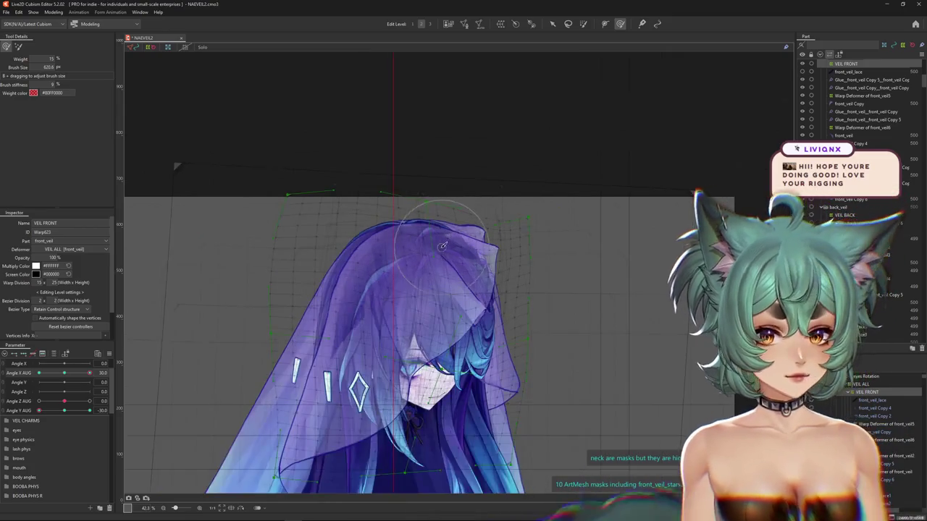
mouse_move(463, 268)
mouse_down()
mouse_move(443, 279)
mouse_move(449, 286)
mouse_up()
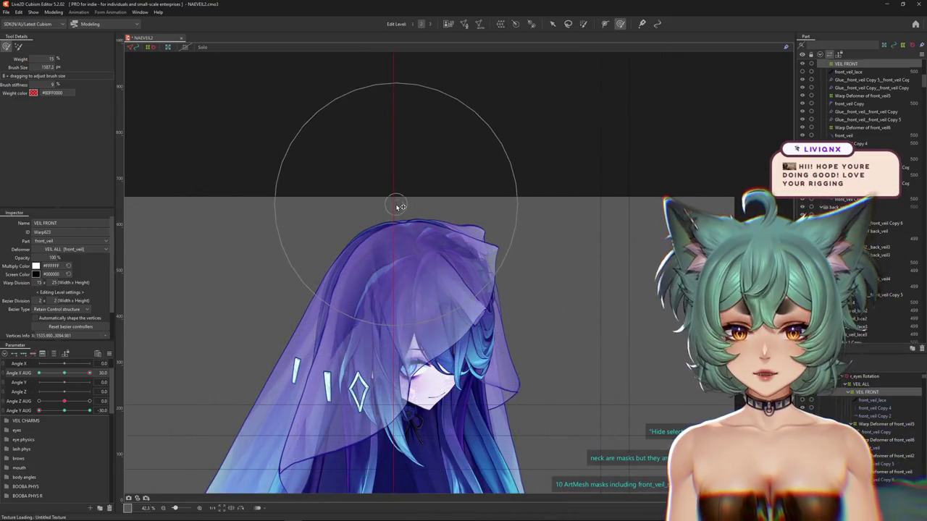
drag(409, 230, 521, 238)
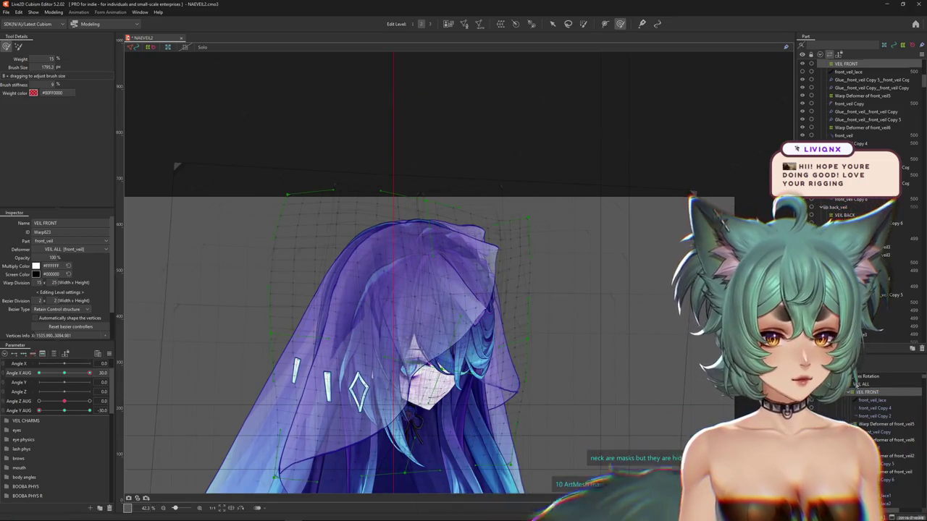
- Select VEIL ALL, size the brush to the whole veil, and set Angle X AUG to 30
click(862, 384)
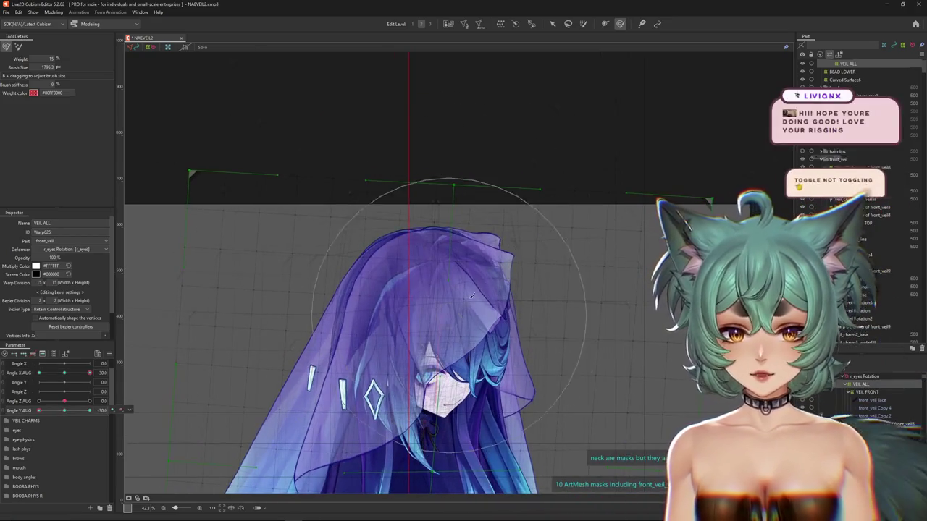
drag(472, 303, 446, 243)
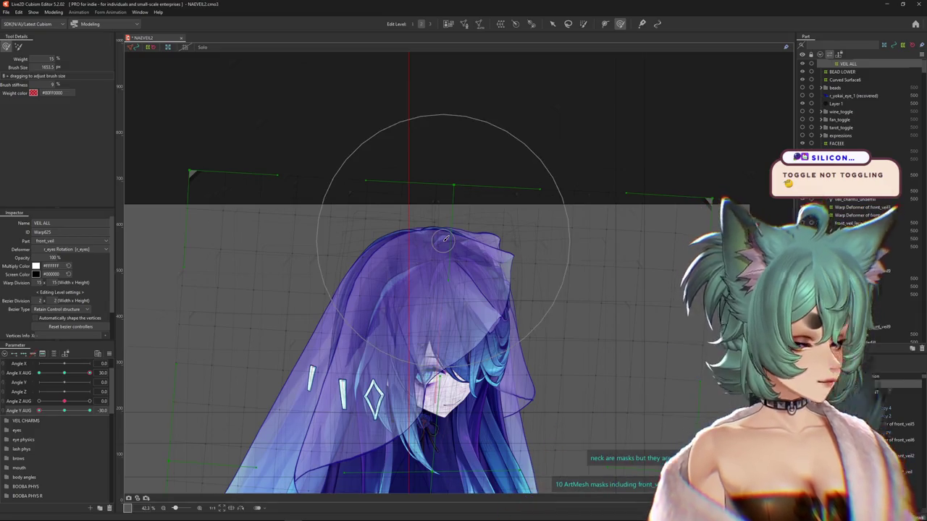
drag(443, 239, 368, 226)
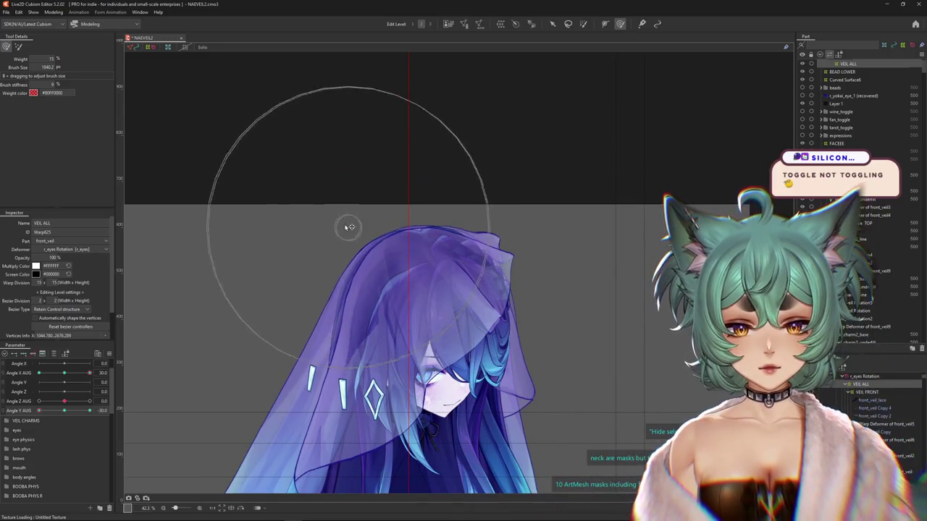
drag(443, 227, 348, 244)
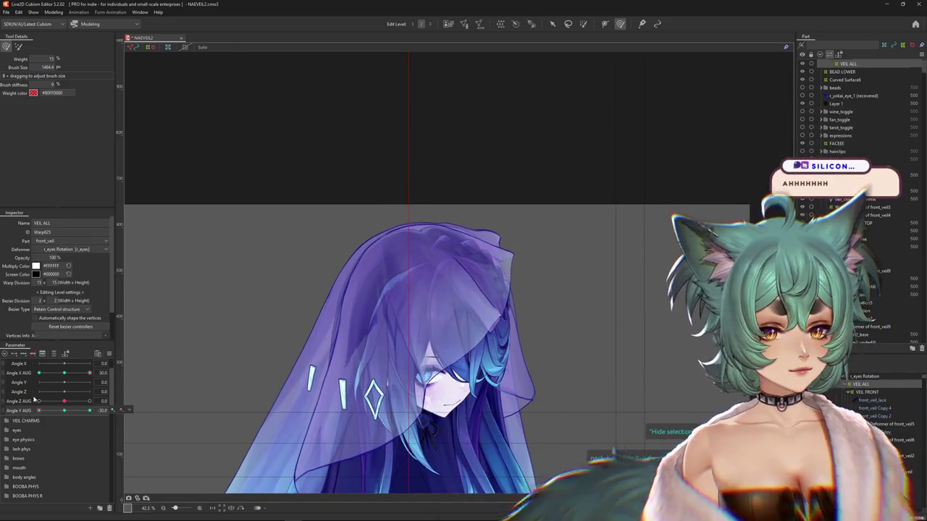
scroll(428, 318, down, 3)
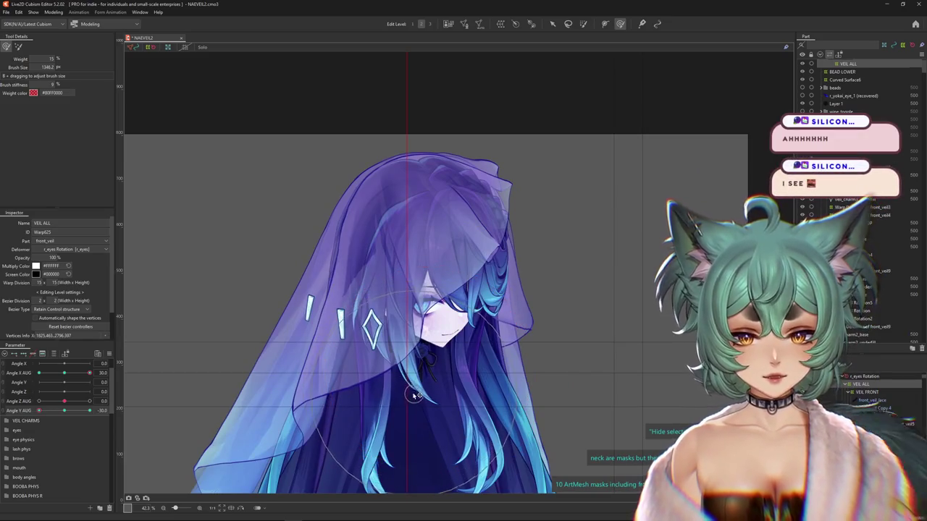
scroll(368, 192, up, 2)
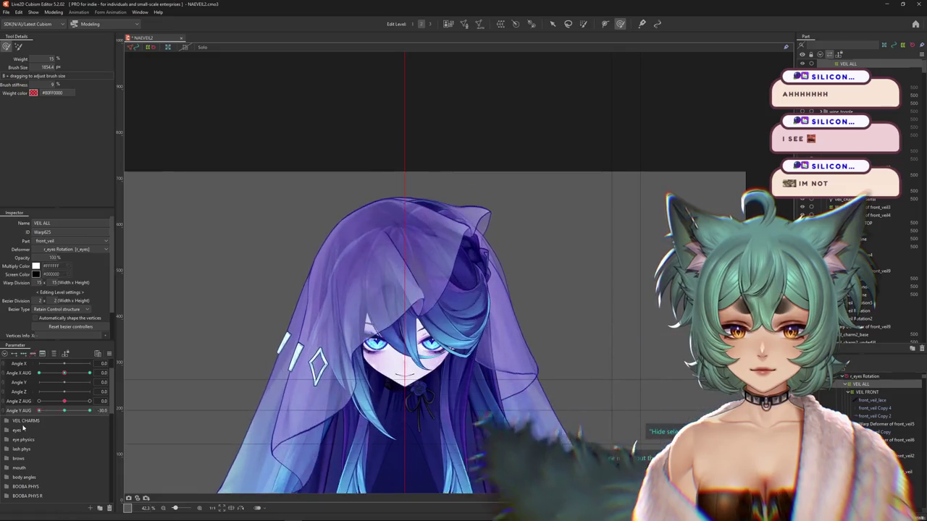
mouse_move(327, 207)
mouse_down()
mouse_move(412, 186)
mouse_move(469, 159)
mouse_up()
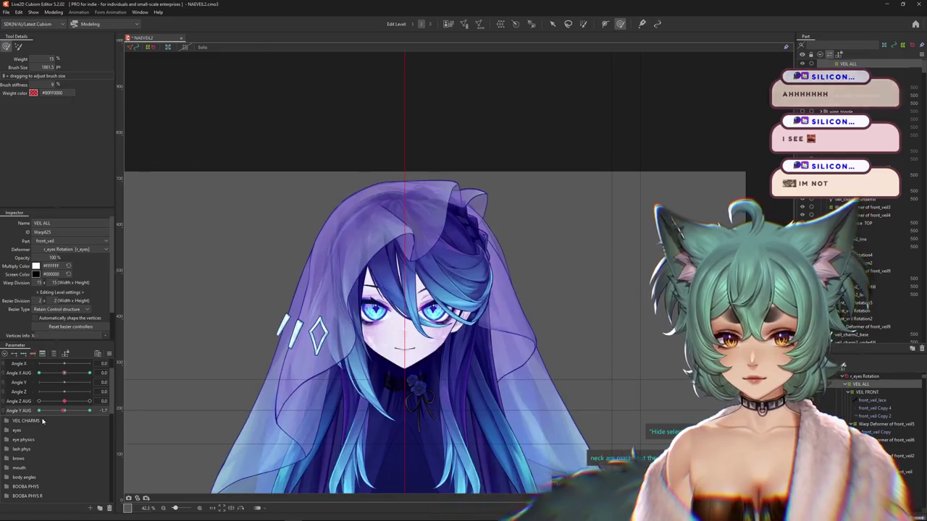
mouse_move(71, 372)
mouse_down()
mouse_move(91, 373)
mouse_move(39, 373)
mouse_up()
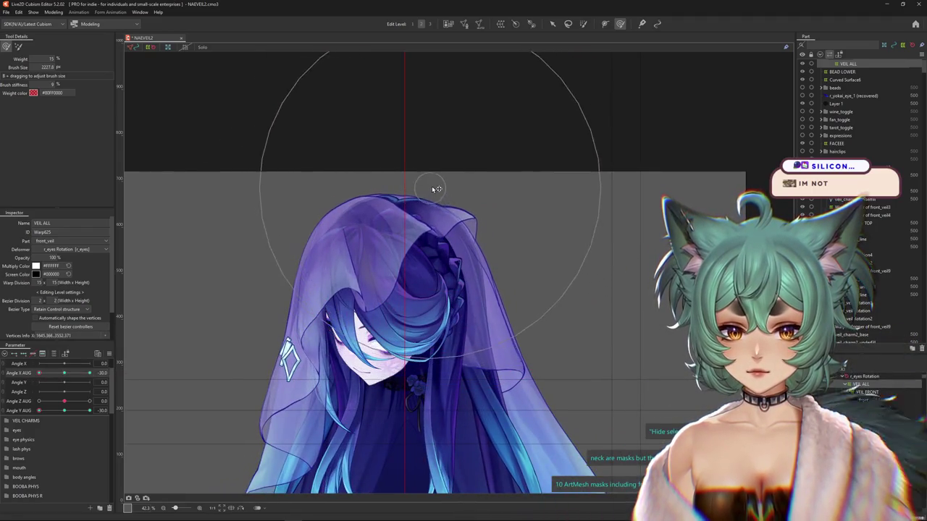
drag(435, 189, 465, 190)
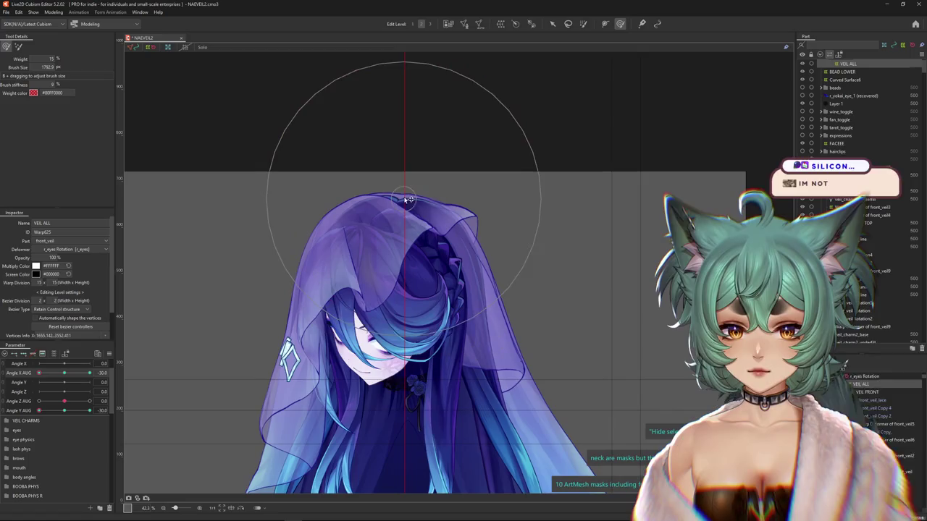
scroll(447, 214, up, 3)
- Switch to plain selection and pick front_veil Copy 6, then Copy 5, from the overlap lists
right_click(463, 237)
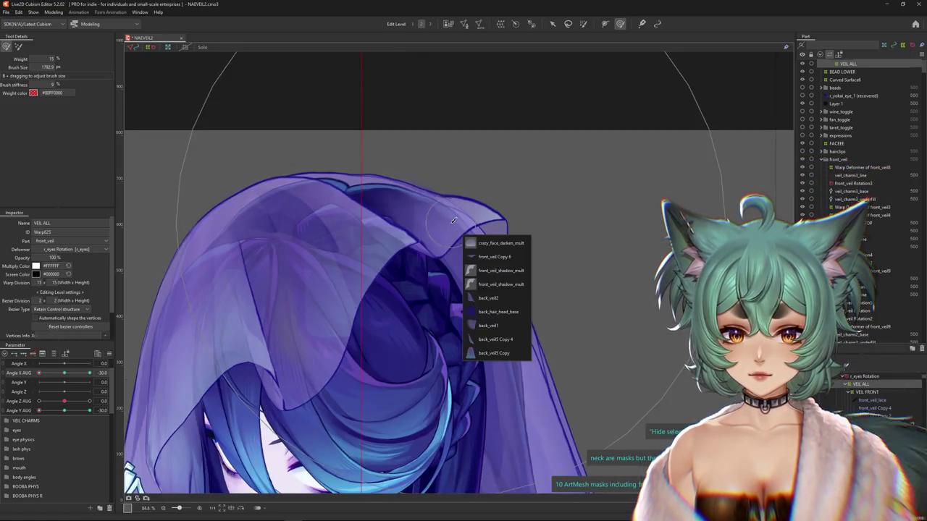
click(465, 256)
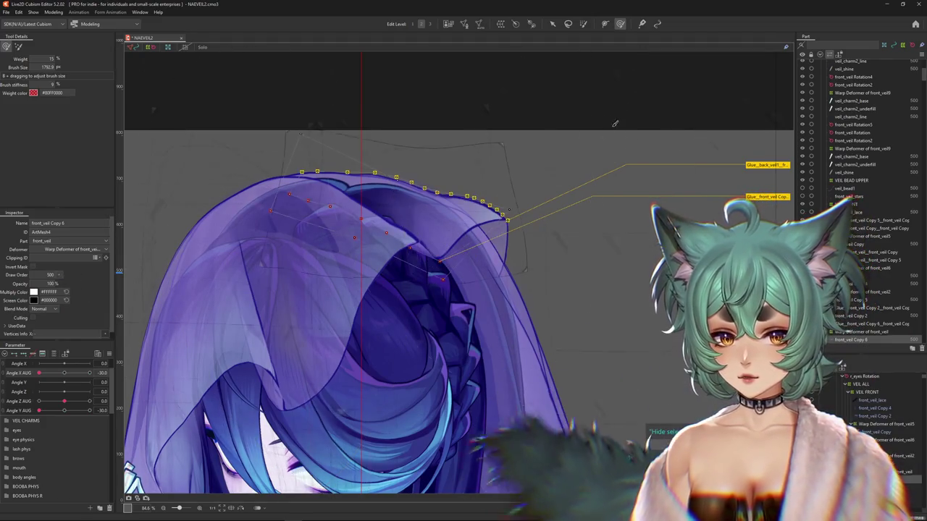
click(753, 122)
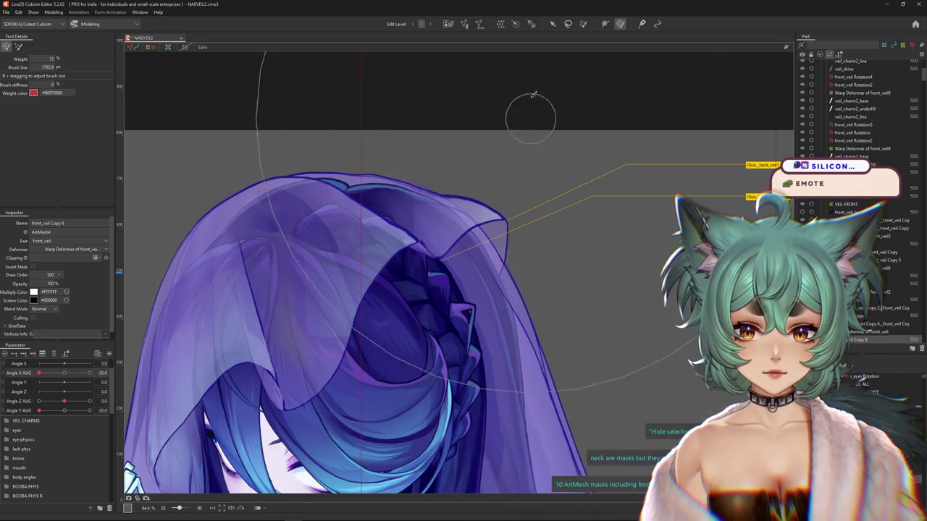
key(v)
scroll(351, 242, down, 2)
right_click(346, 244)
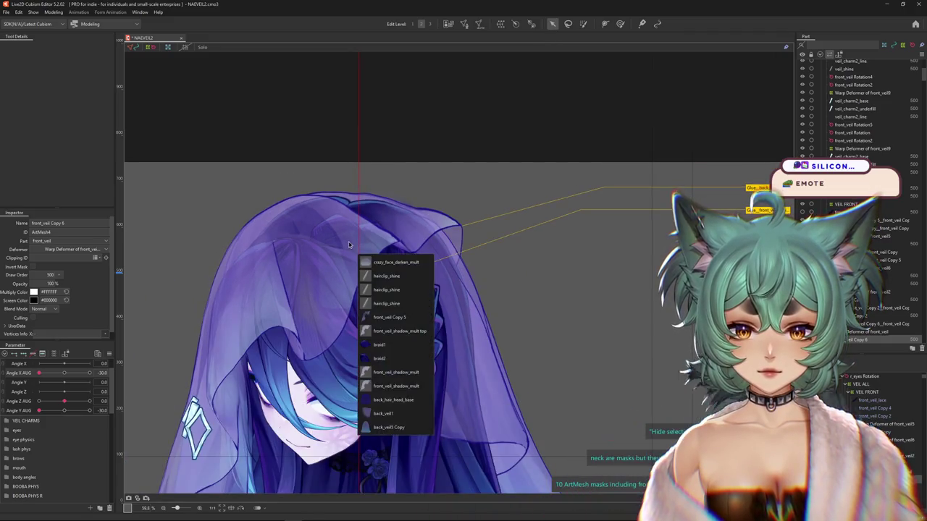
click(394, 317)
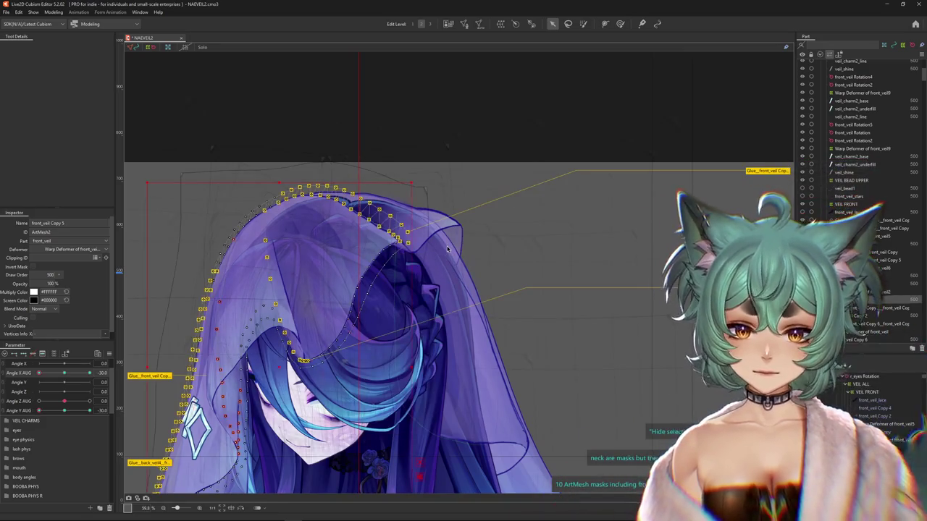
scroll(443, 246, down, 3)
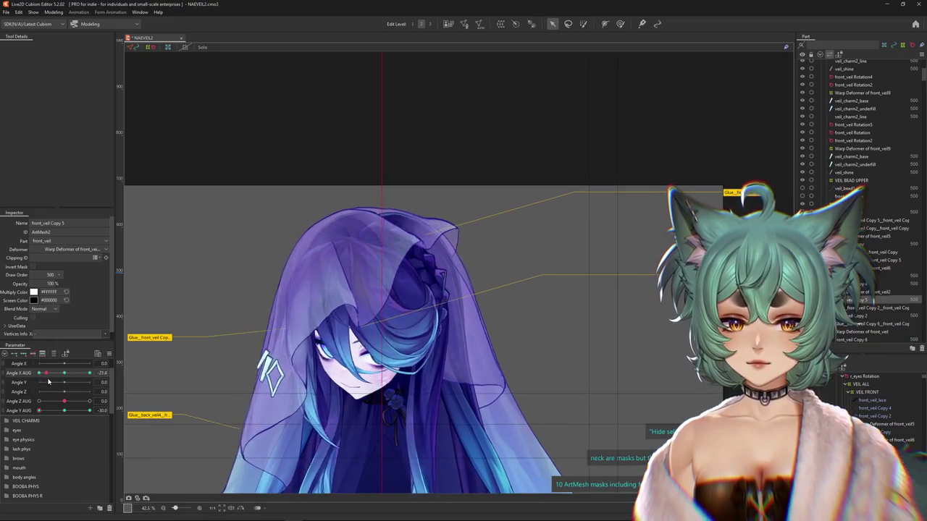
- Pose the head at Angle X AUG -30 and Angle Y AUG -10.3 to check the veil
drag(102, 375, 40, 381)
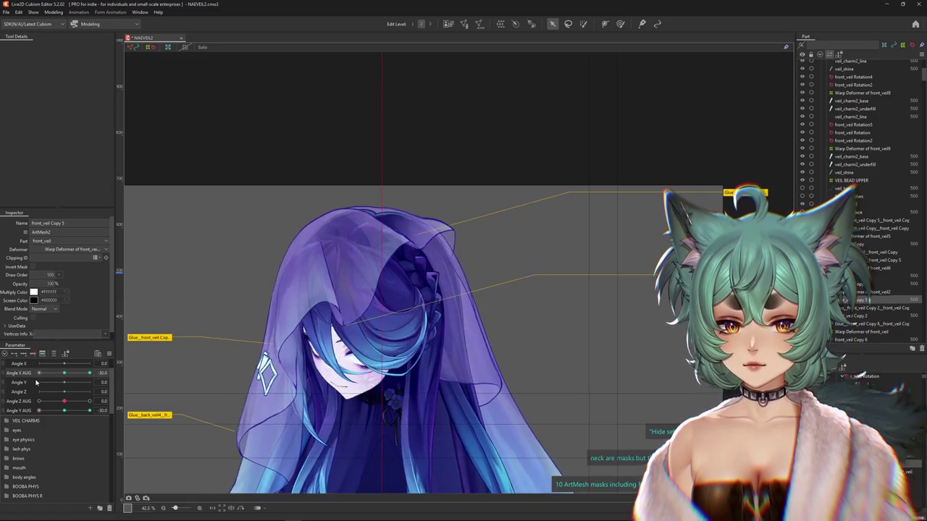
click(419, 246)
scroll(422, 242, up, 5)
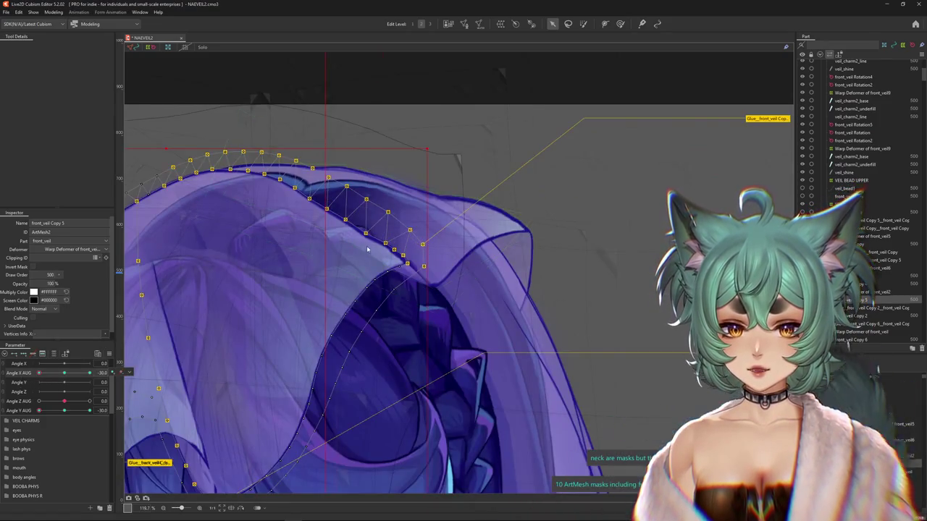
scroll(371, 249, down, 3)
drag(40, 411, 65, 410)
- Solo front_veil Copy 6, test it at Angle Y AUG -30 across Angle X AUG, then select the front_veil warp deformer
right_click(424, 187)
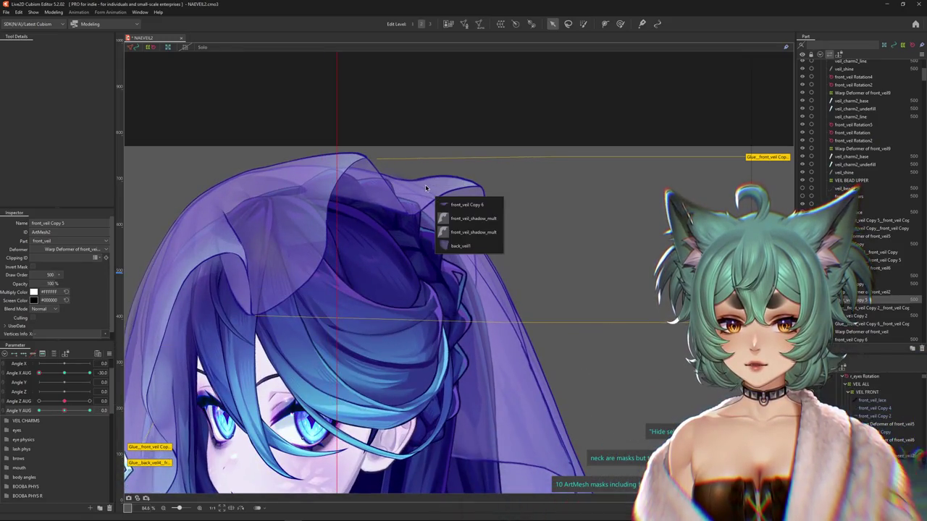
click(477, 230)
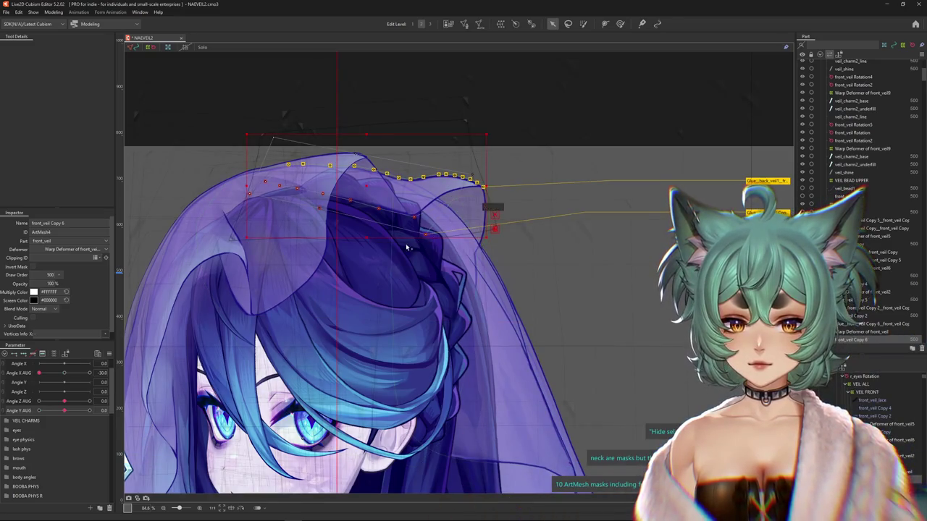
click(202, 47)
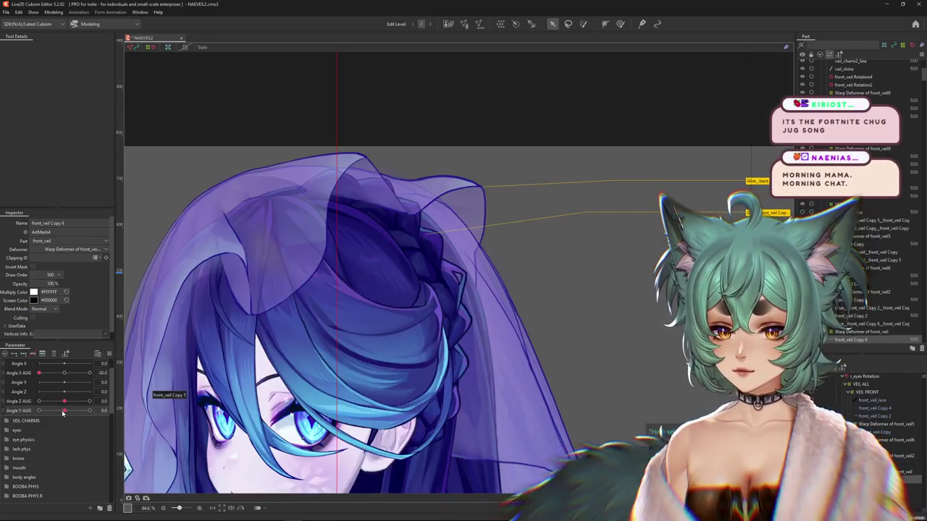
drag(64, 411, 27, 422)
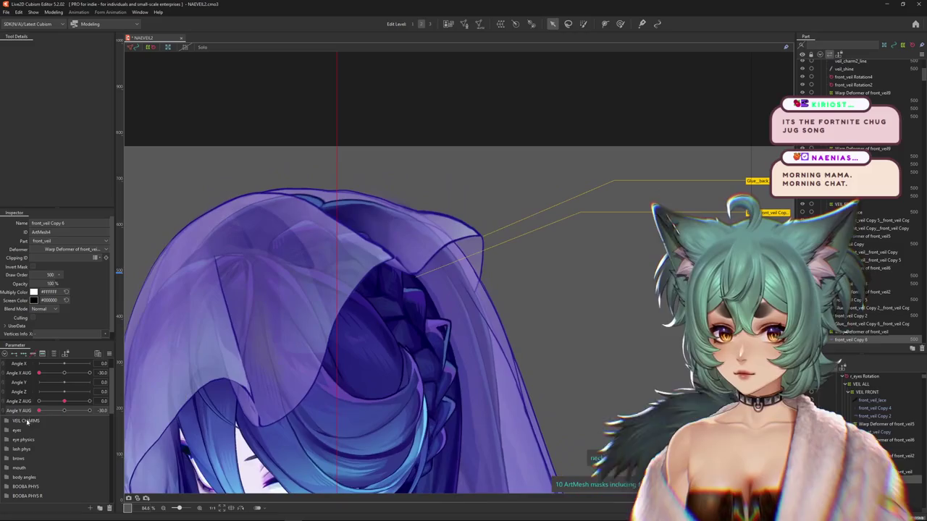
click(310, 311)
scroll(345, 314, down, 5)
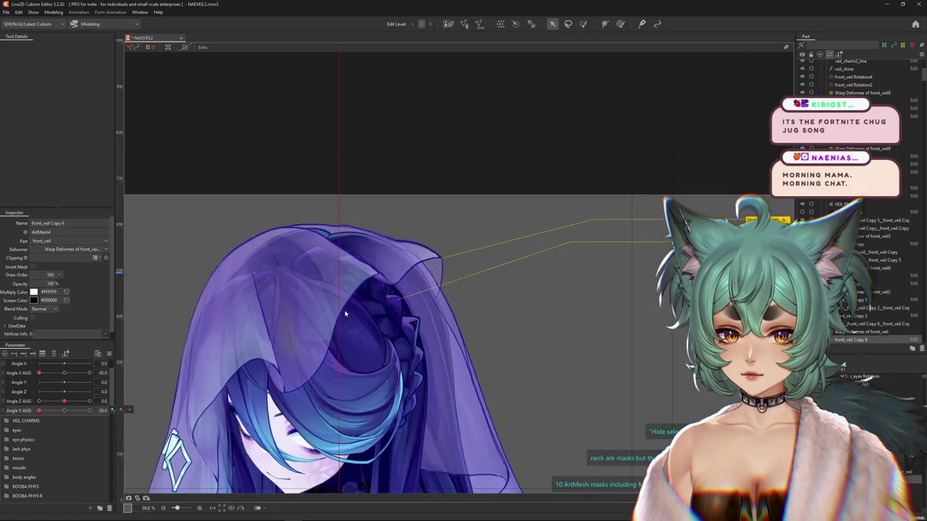
scroll(344, 319, up, 2)
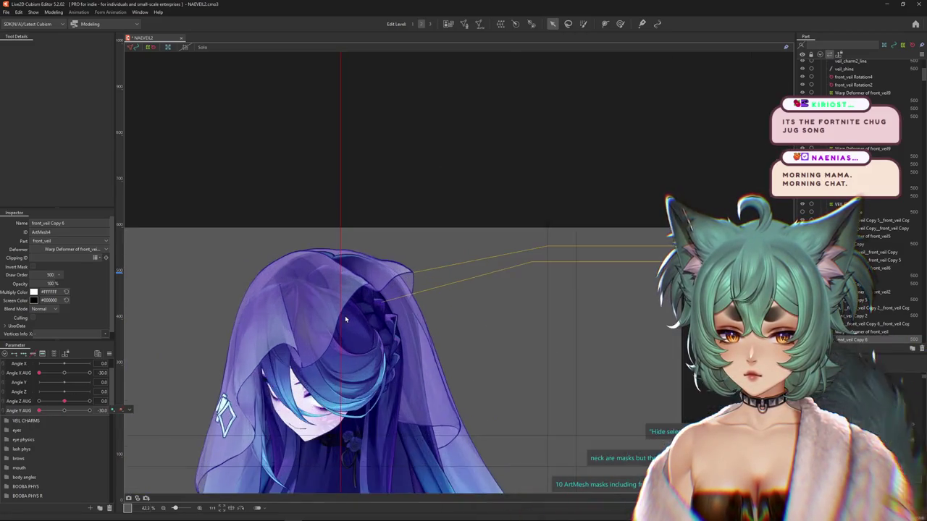
scroll(346, 319, up, 2)
mouse_move(39, 373)
mouse_down()
mouse_move(94, 373)
mouse_move(25, 387)
mouse_up()
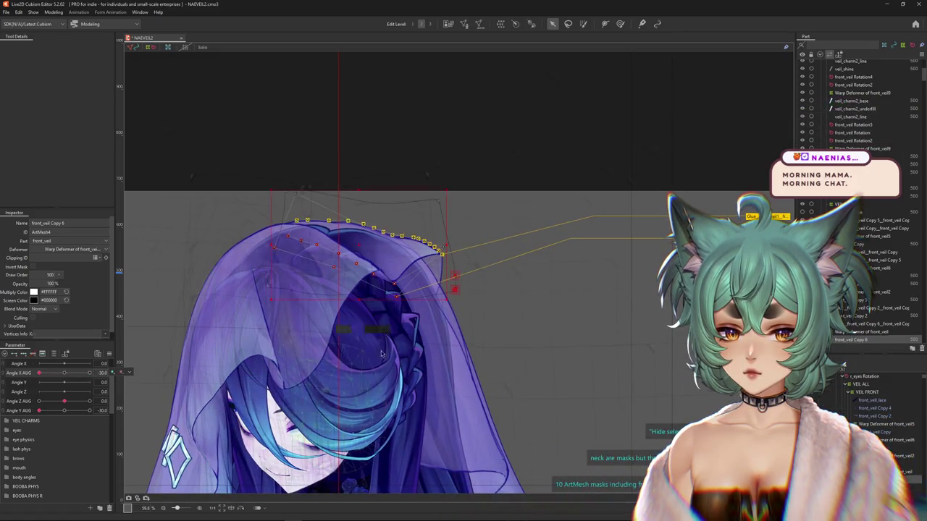
click(869, 332)
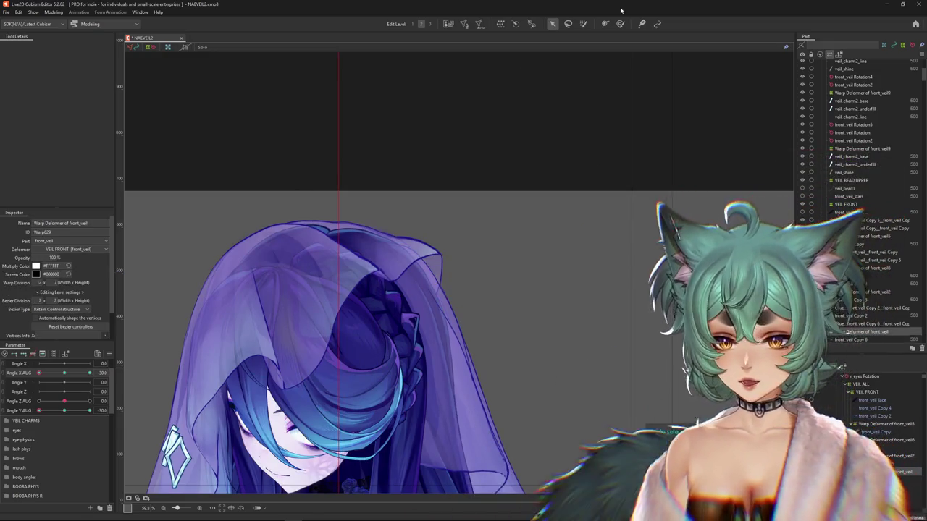
- Return to the deformation brush with the head at Angle X AUG -30
click(619, 23)
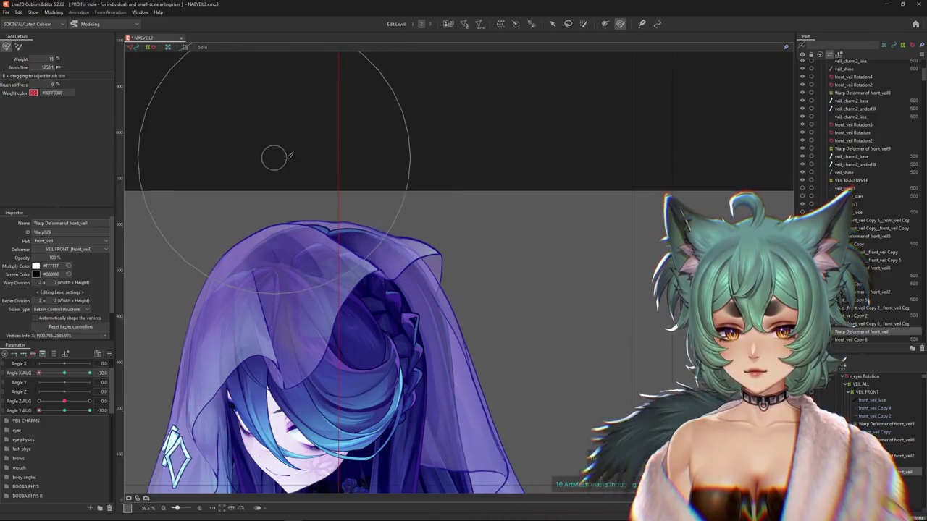
scroll(324, 181, down, 3)
scroll(324, 181, up, 2)
mouse_move(40, 373)
mouse_down()
mouse_move(64, 375)
mouse_move(39, 373)
mouse_up()
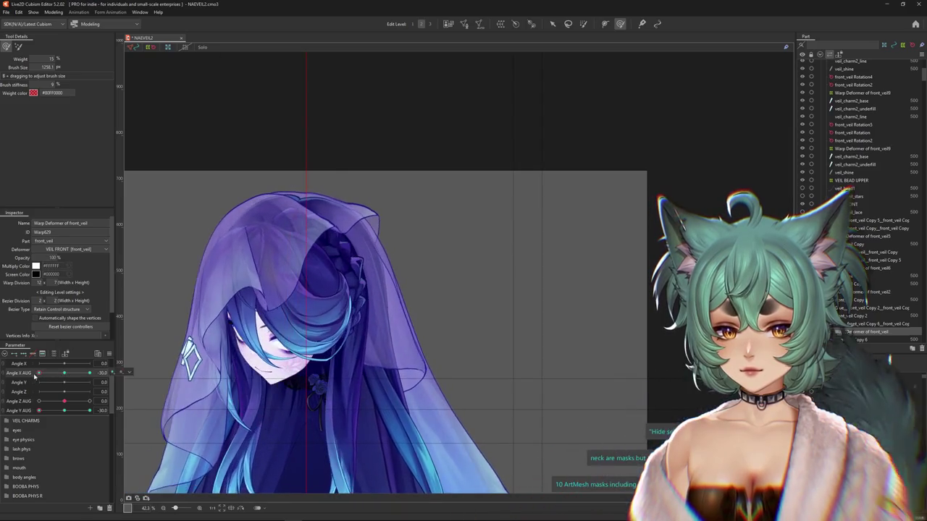
click(121, 373)
scroll(869, 427, up, 2)
- Select the VEIL ALL warp deformer, enlarge the brush over the whole veil, and preview the head turn
click(487, 259)
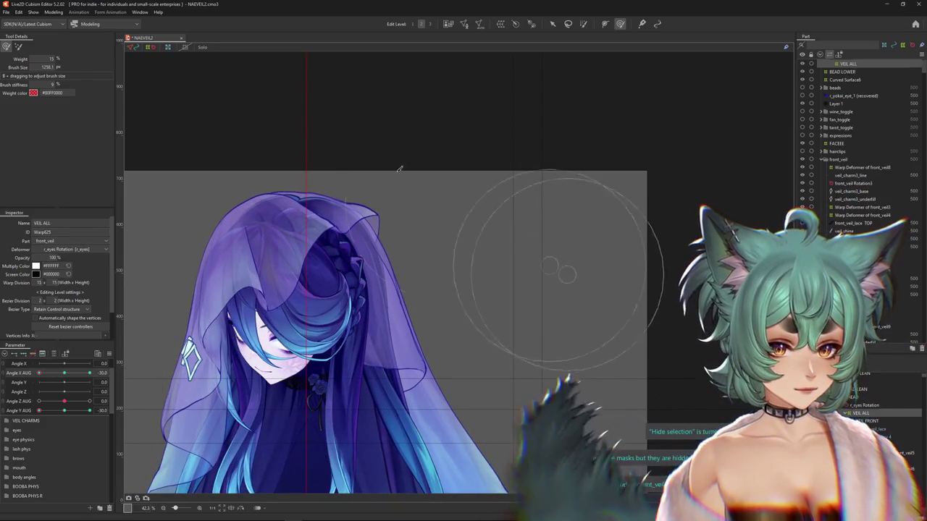
mouse_move(310, 155)
mouse_down()
mouse_move(337, 175)
mouse_move(269, 194)
mouse_move(300, 201)
mouse_up()
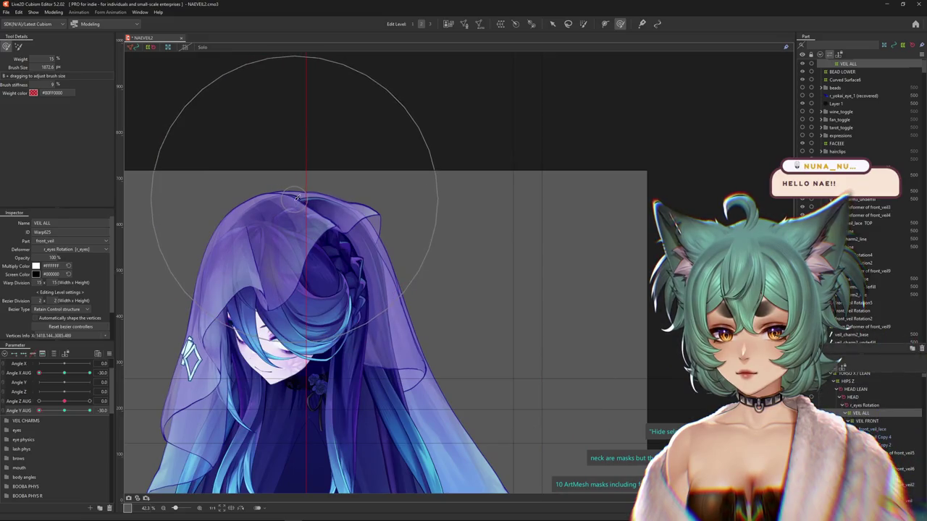
scroll(320, 205, up, 2)
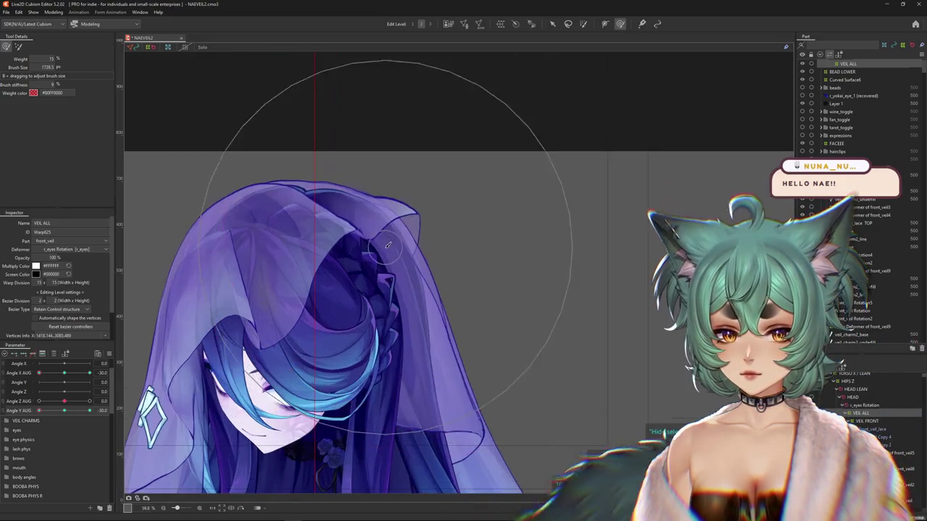
scroll(373, 255, up, 2)
mouse_move(40, 372)
mouse_down()
mouse_move(65, 373)
mouse_move(39, 373)
mouse_up()
right_click(425, 247)
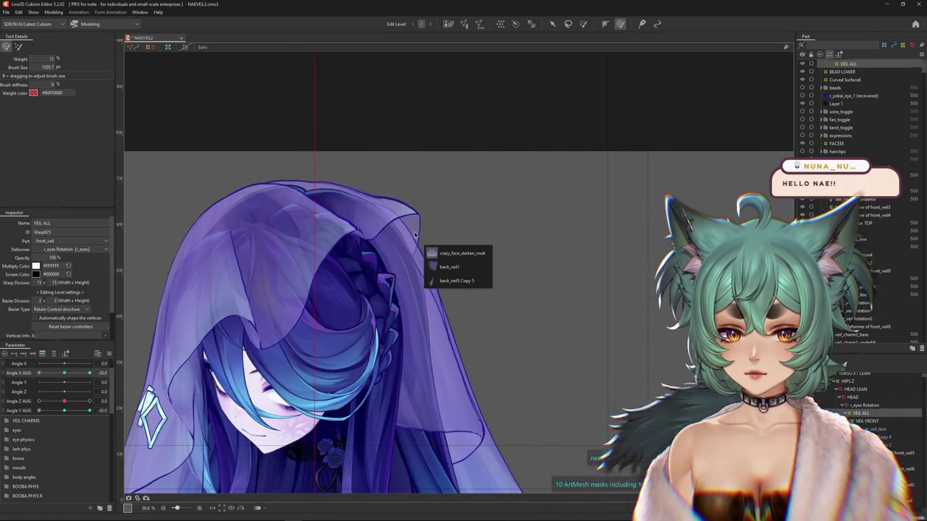
- Raise back_veil1's draw order to 500 and hide the mesh wireframe
click(448, 266)
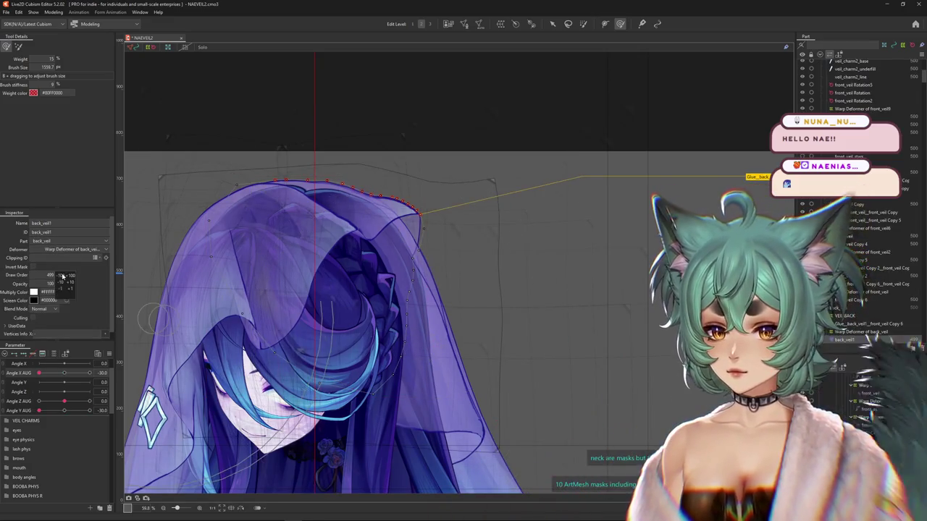
click(70, 290)
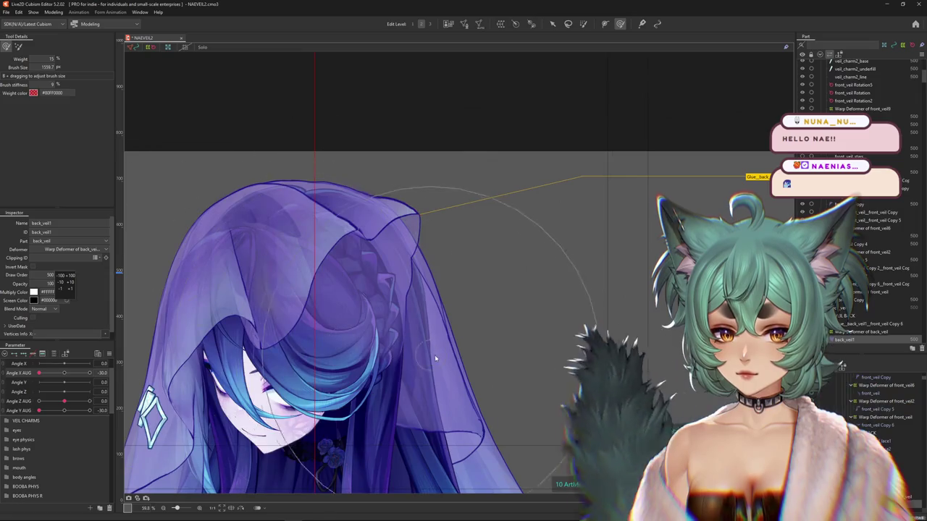
click(553, 24)
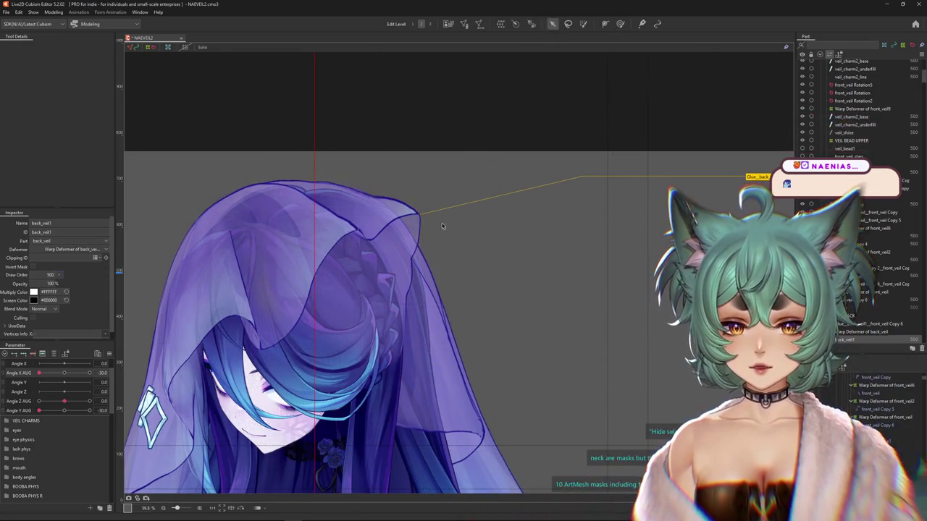
click(427, 353)
- Select back_veil2 from the overlapping meshes and in the parts tree, then clear the selection outlines
right_click(461, 384)
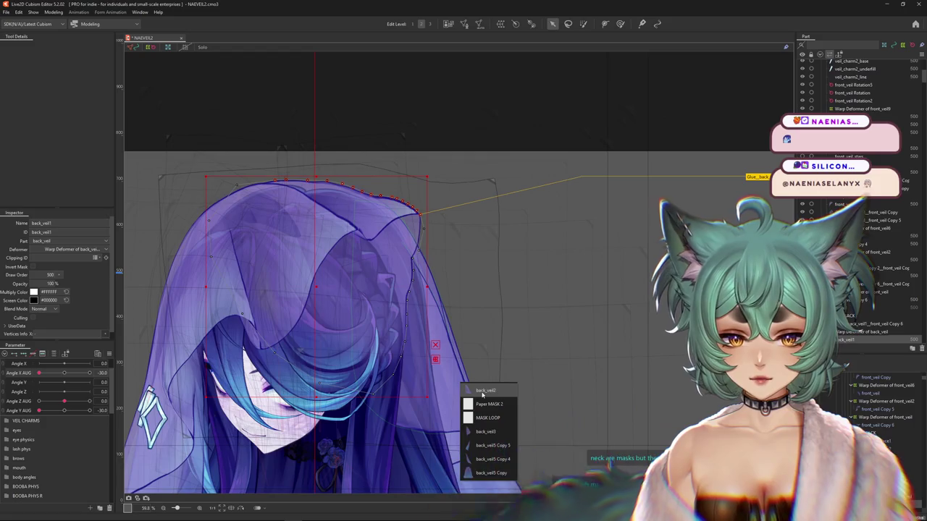
click(487, 390)
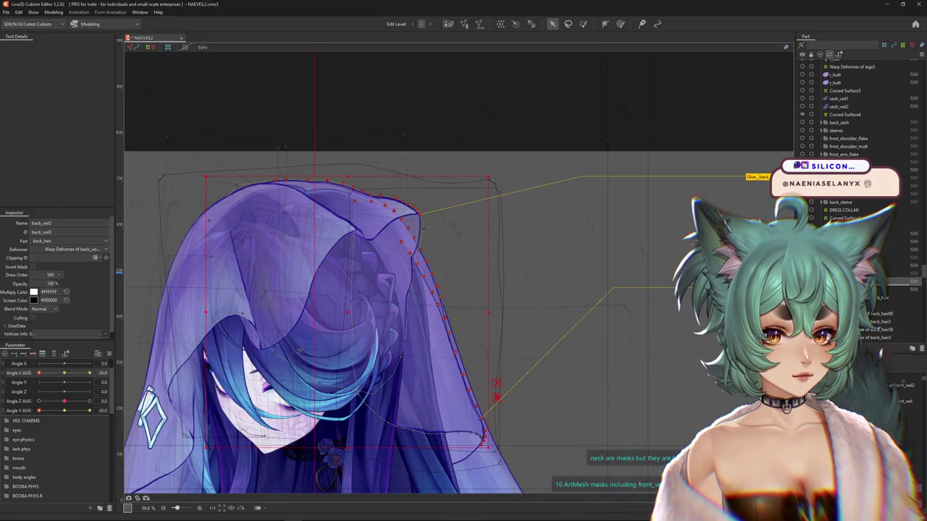
click(887, 401)
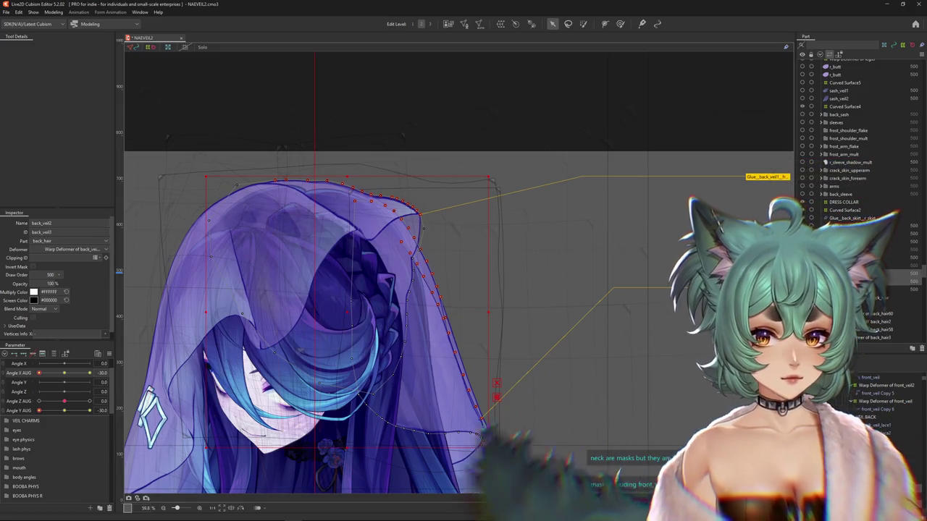
key(Escape)
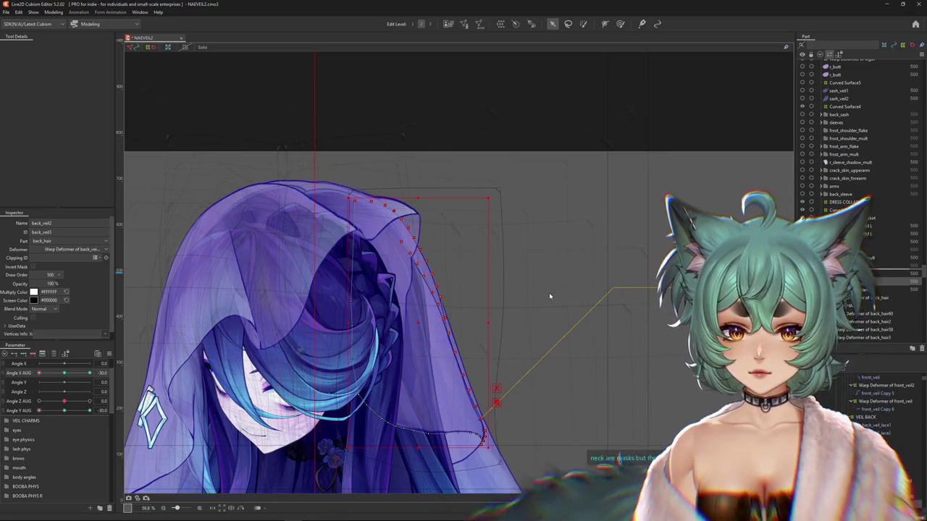
click(549, 296)
- Drag Angle Y AUG to check back_veil2 following the head turn
scroll(549, 296, down, 1)
scroll(443, 261, down, 1)
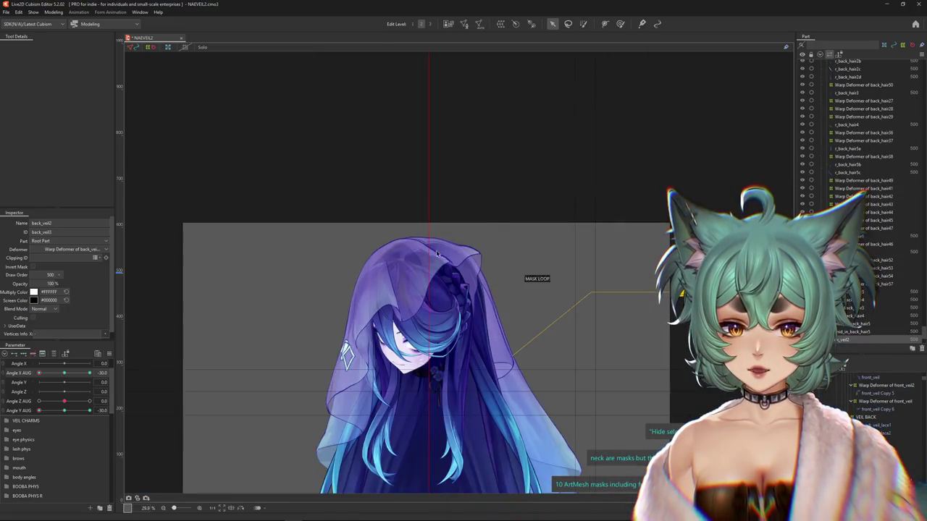
mouse_move(63, 411)
mouse_down()
mouse_move(42, 409)
mouse_move(50, 382)
mouse_move(26, 414)
mouse_move(25, 379)
mouse_up()
scroll(517, 305, up, 2)
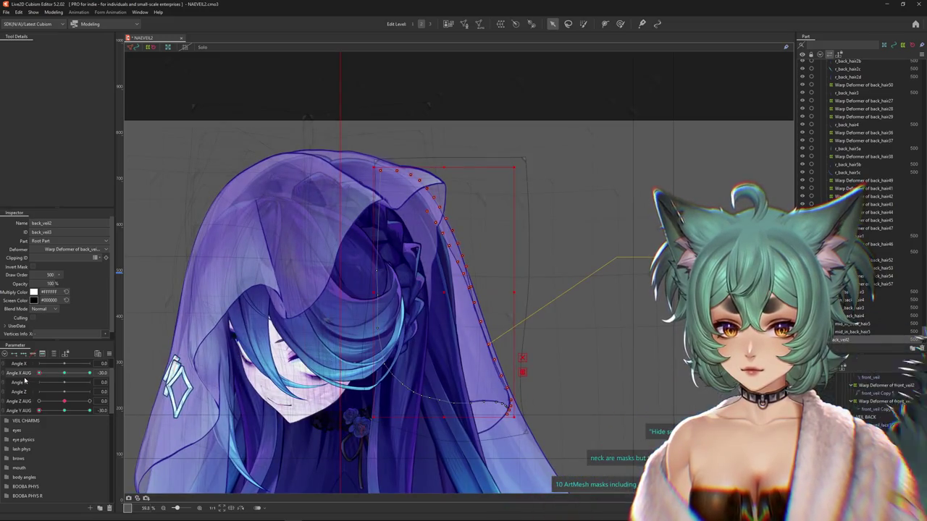
drag(403, 364, 380, 355)
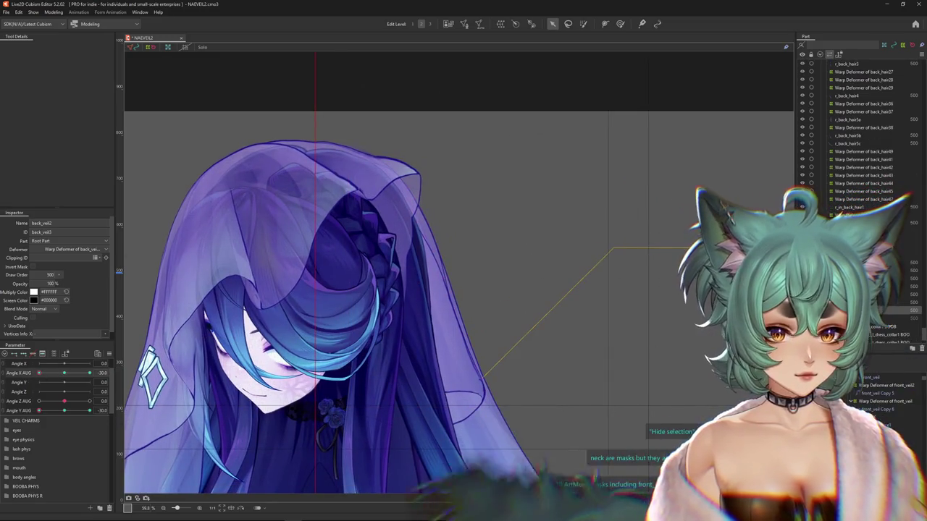
- Select the r_back_hair_strand1 mesh in the Part panel
scroll(861, 131, down, 3)
scroll(861, 130, down, 3)
scroll(862, 130, down, 3)
scroll(861, 130, down, 3)
scroll(861, 130, down, 3)
scroll(862, 130, down, 3)
scroll(862, 130, down, 3)
scroll(861, 131, down, 3)
scroll(862, 130, up, 4)
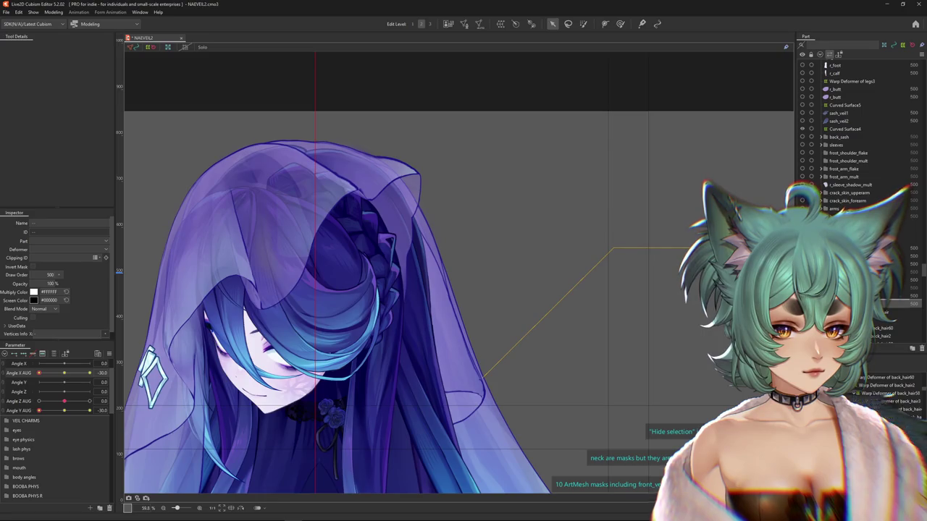
click(847, 62)
- Compare the back_veil2 mesh with r_back_hair_strand1 by switching between them
scroll(854, 145, up, 3)
scroll(854, 130, up, 3)
scroll(854, 131, up, 3)
scroll(854, 131, down, 5)
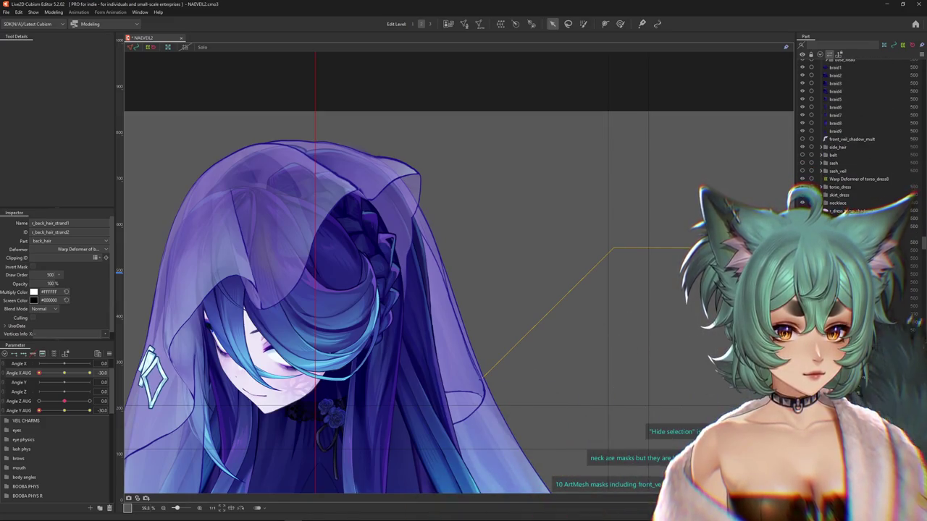
scroll(854, 130, down, 5)
scroll(854, 130, up, 5)
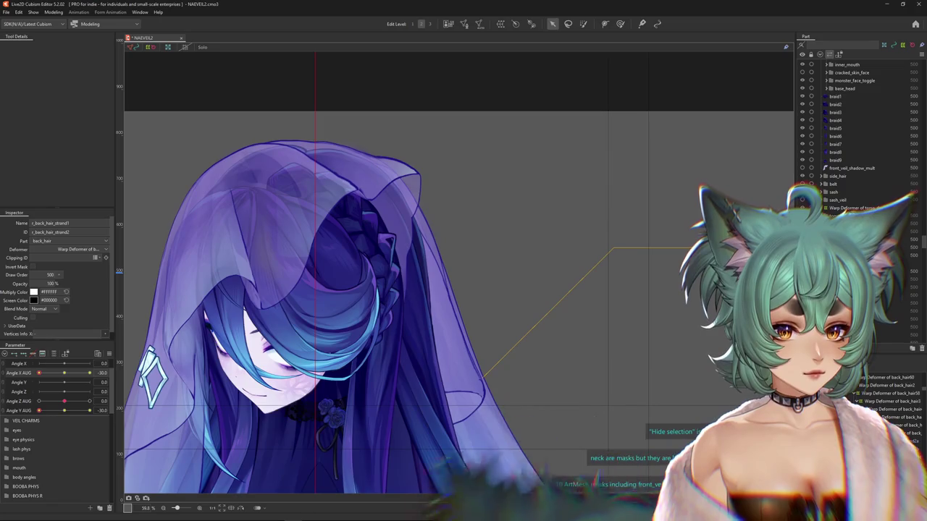
scroll(854, 130, down, 3)
scroll(855, 131, down, 3)
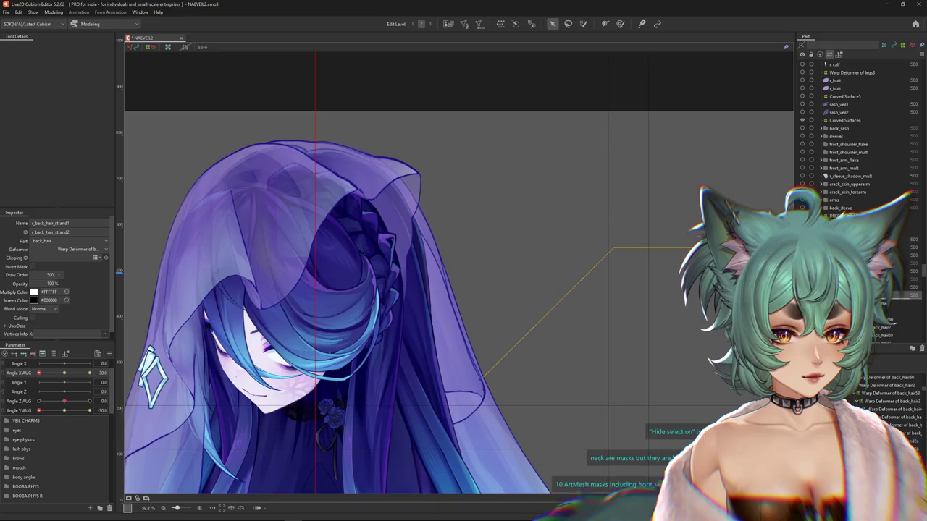
scroll(854, 131, down, 3)
scroll(854, 130, down, 3)
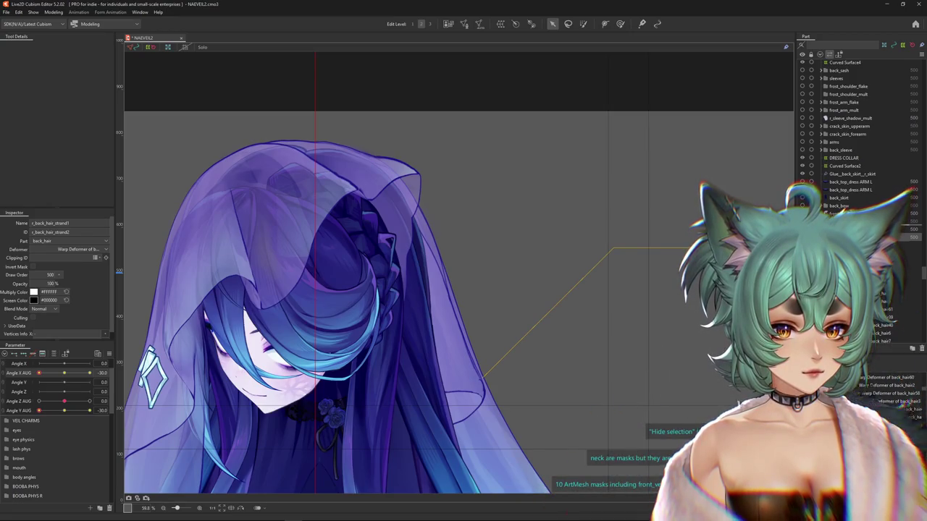
click(854, 229)
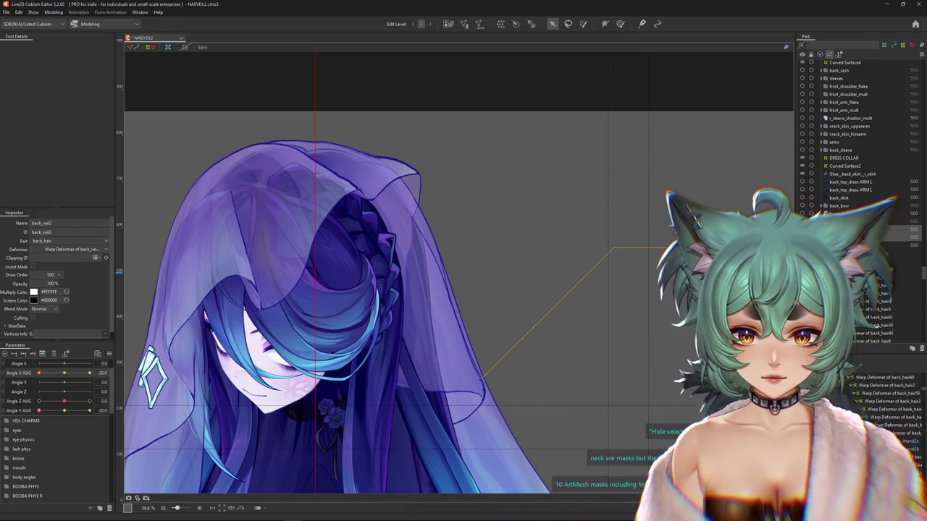
click(854, 230)
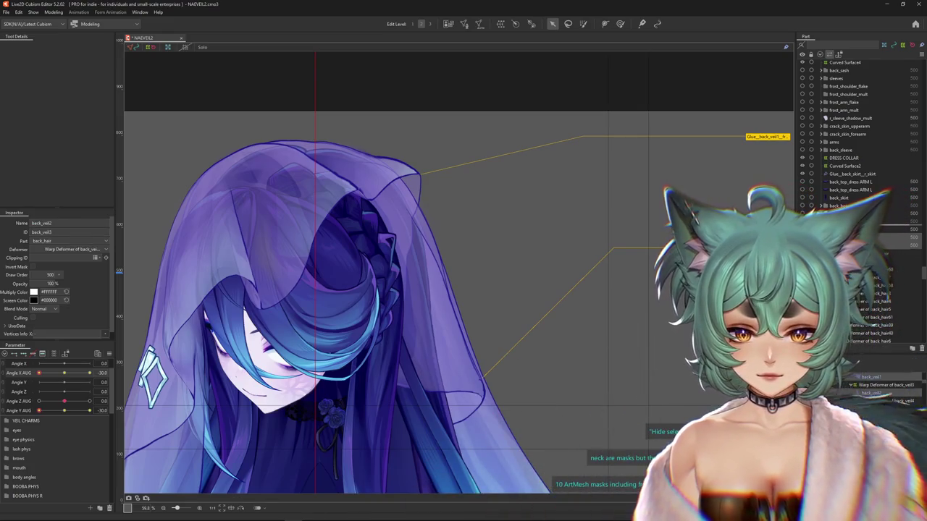
- Preview the veil with Angle X AUG and Angle Y AUG at -30, then select VEIL BACK and VEIL ALL
click(504, 273)
scroll(505, 273, down, 2)
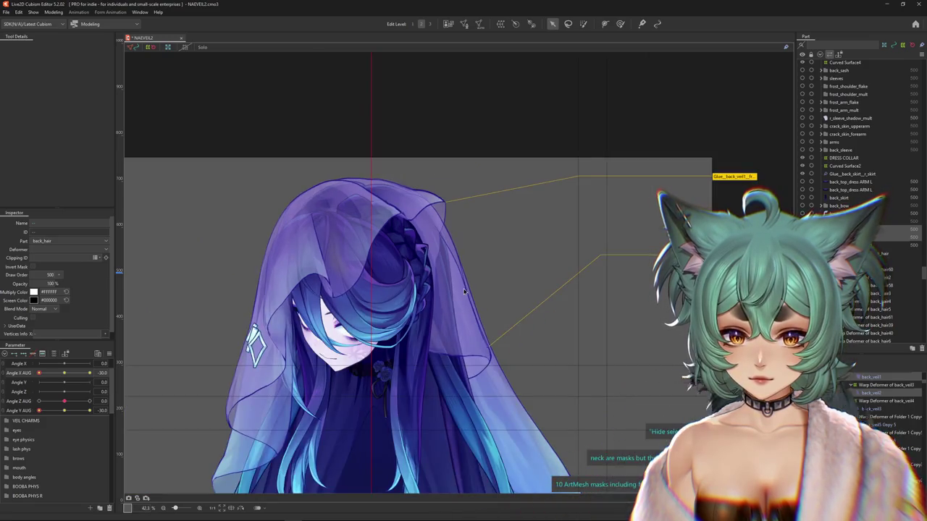
drag(38, 373, 69, 376)
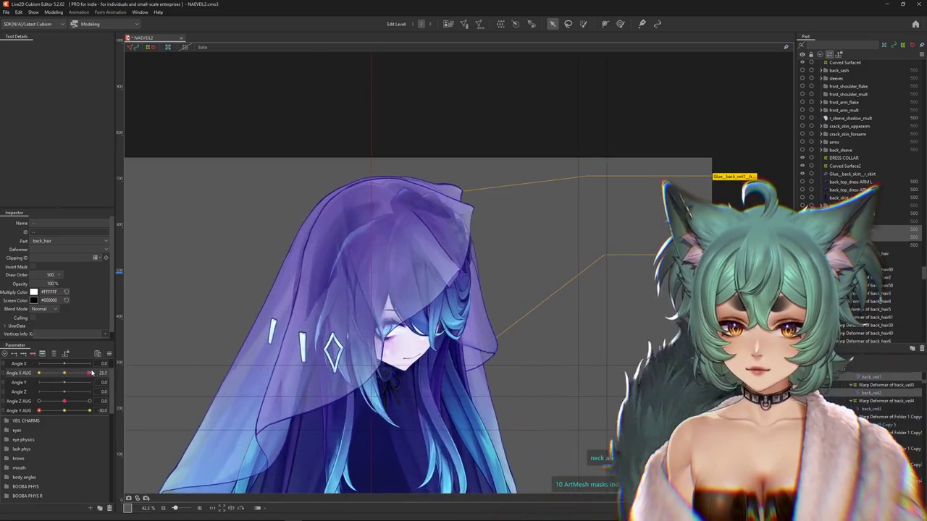
mouse_move(38, 410)
mouse_down()
mouse_move(107, 409)
mouse_move(39, 410)
mouse_up()
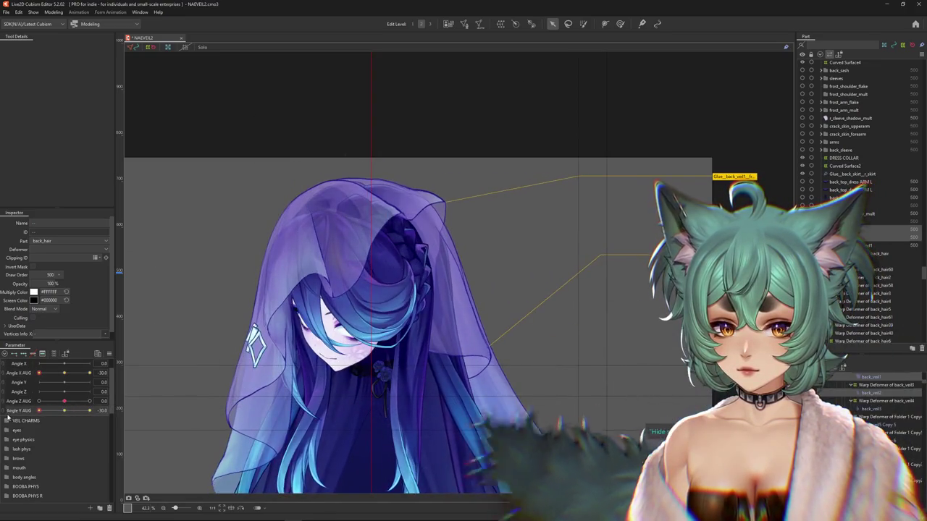
click(844, 64)
click(868, 415)
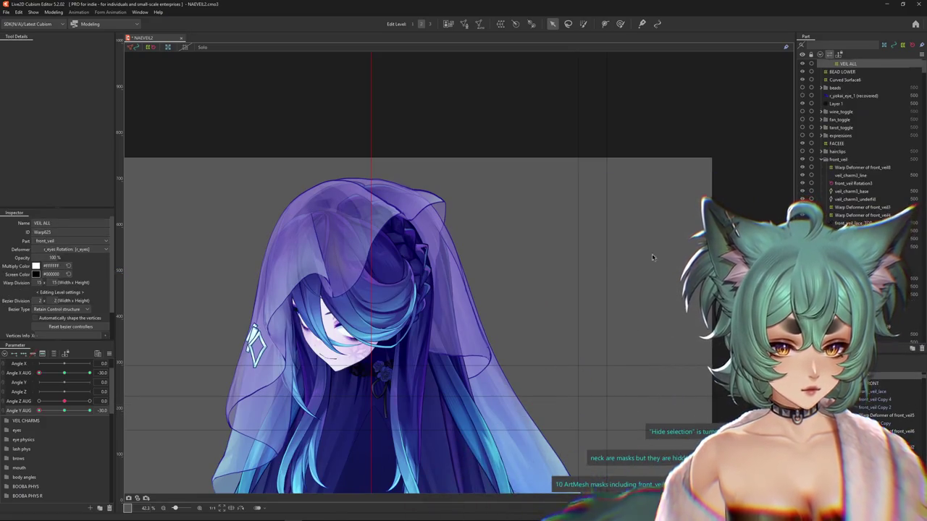
- Weight-paint VEIL ALL with a brush of about 1600-1700, head forward at Angle Y AUG -30
click(619, 23)
drag(39, 411, 14, 427)
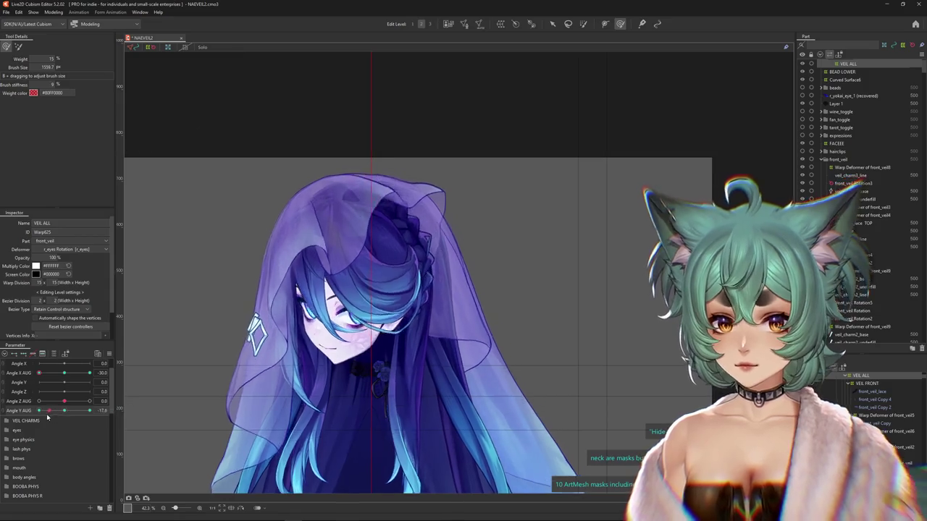
drag(351, 196, 387, 252)
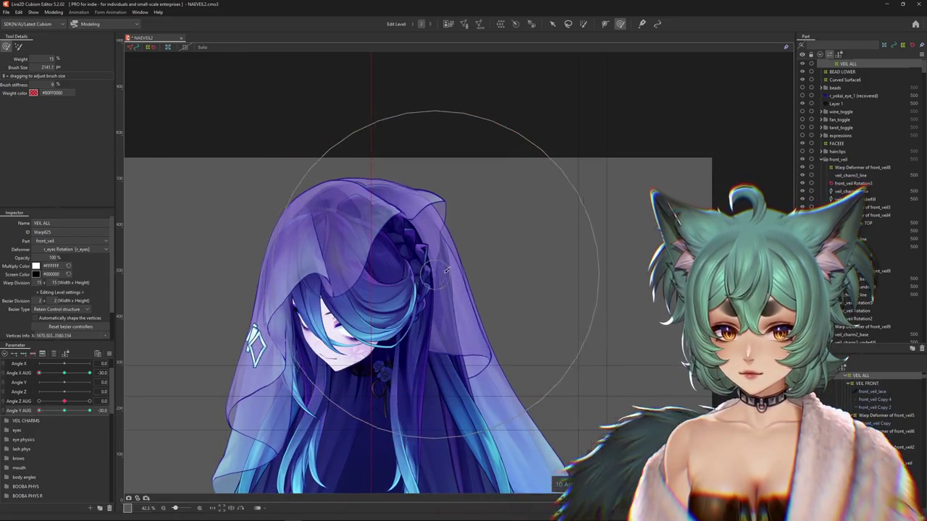
drag(65, 372, 64, 384)
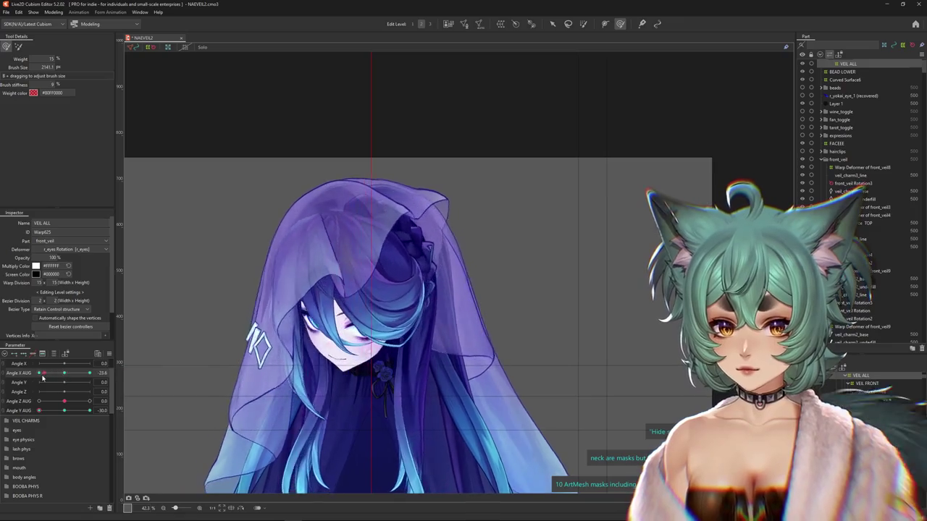
drag(380, 212, 386, 222)
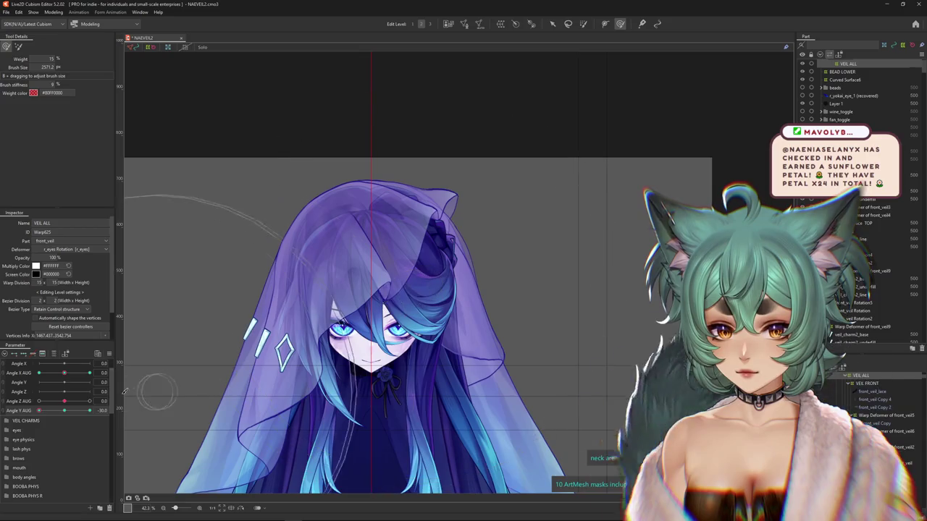
drag(455, 265, 460, 269)
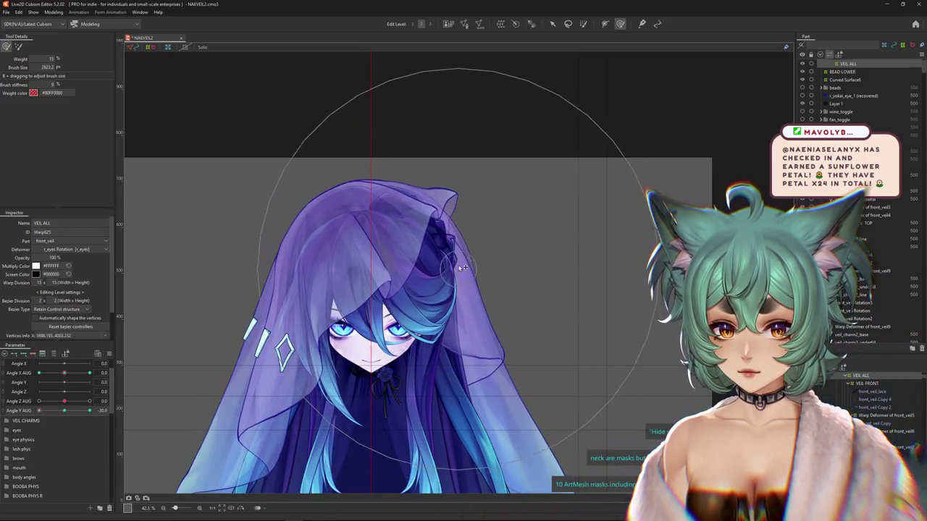
drag(393, 169, 369, 156)
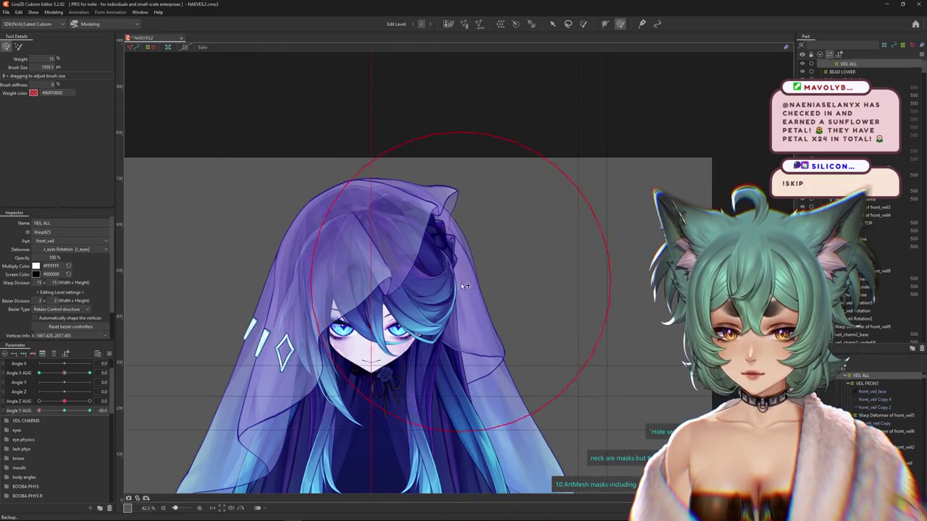
drag(406, 341, 416, 346)
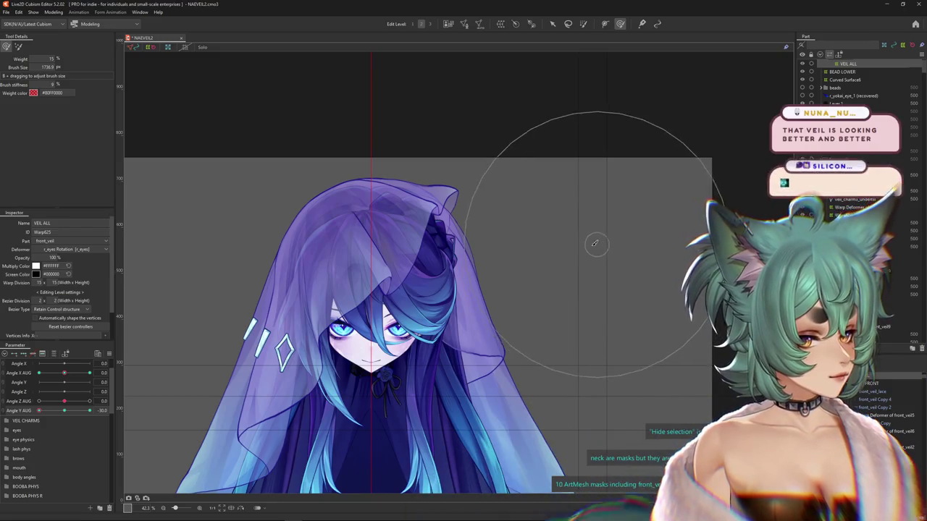
scroll(584, 244, down, 2)
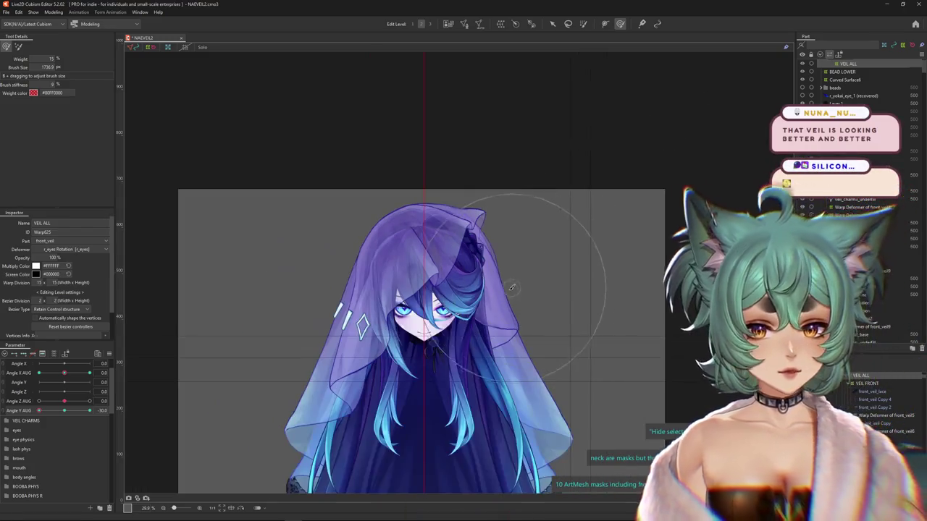
- Zoom out, size the brush to about 3080, and preview the veil with the head tilted
mouse_move(40, 410)
mouse_down()
mouse_move(64, 411)
mouse_move(40, 410)
mouse_up()
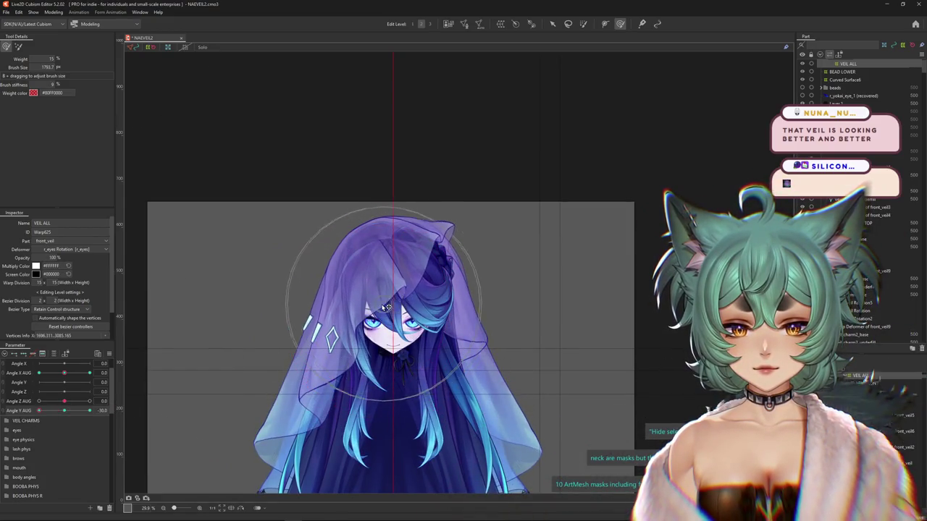
mouse_move(40, 410)
mouse_down()
mouse_move(64, 411)
mouse_move(39, 411)
mouse_up()
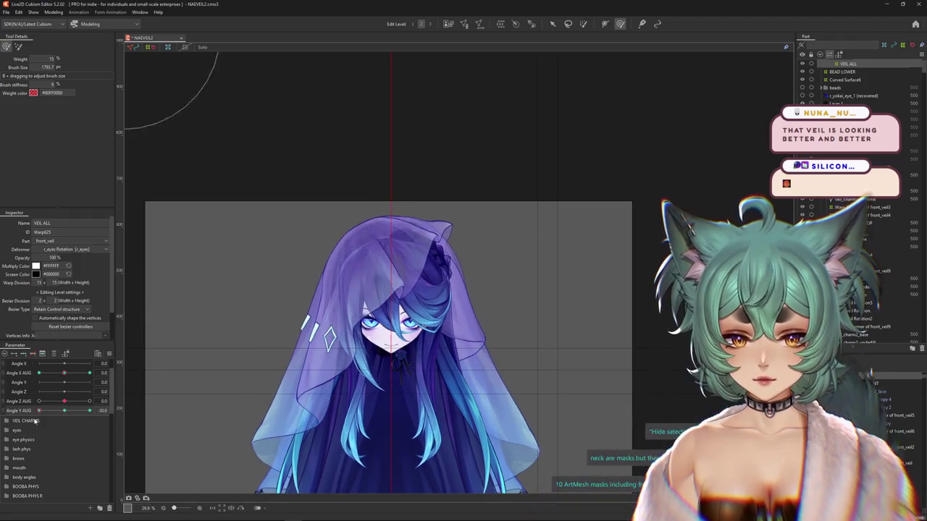
drag(274, 378, 267, 372)
drag(310, 410, 471, 274)
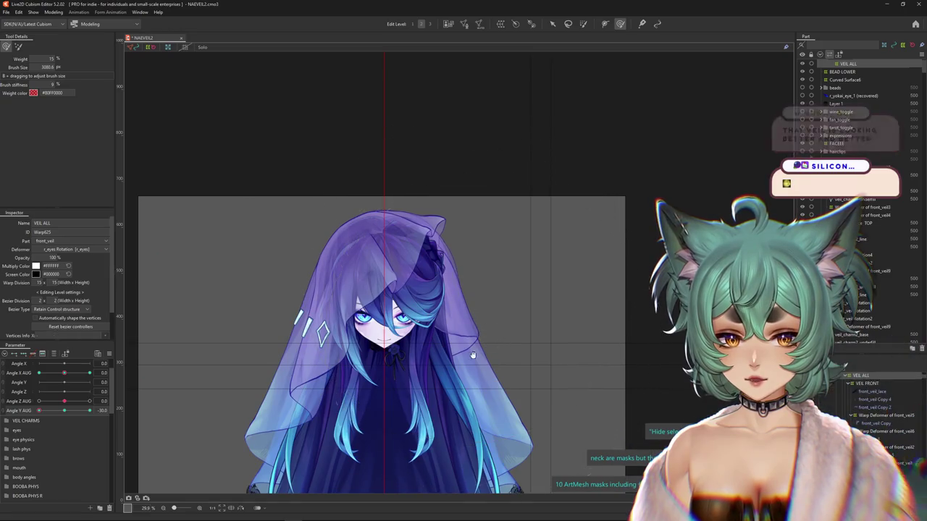
drag(40, 411, 112, 404)
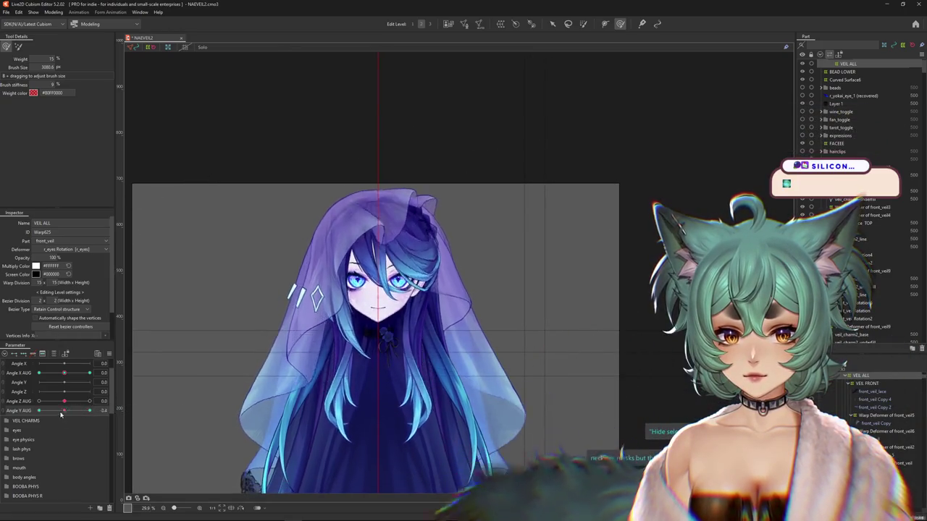
drag(376, 293, 380, 179)
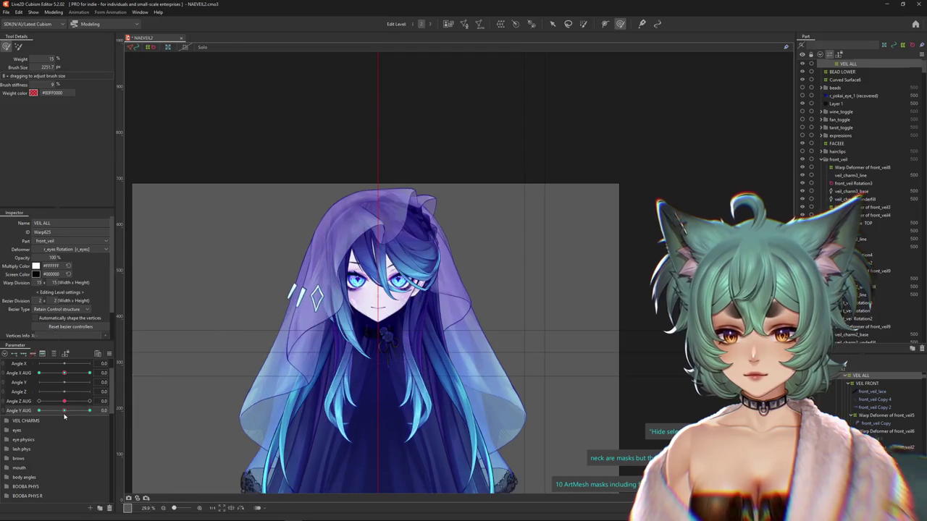
mouse_move(89, 411)
mouse_down()
mouse_move(39, 410)
mouse_move(89, 410)
mouse_up()
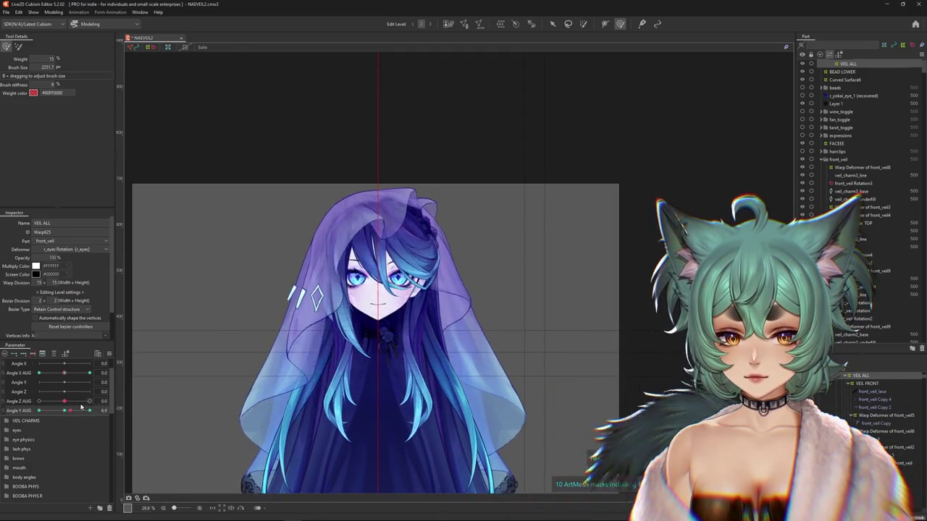
scroll(251, 353, down, 2)
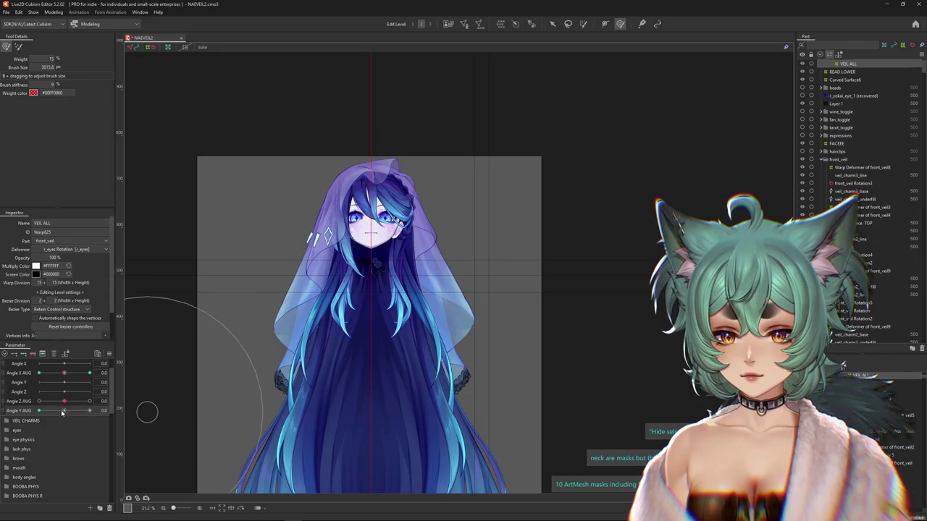
- Shrink the deform brush and reshape the veil top with the head turned to Angle X AUG 30
drag(85, 412, 31, 420)
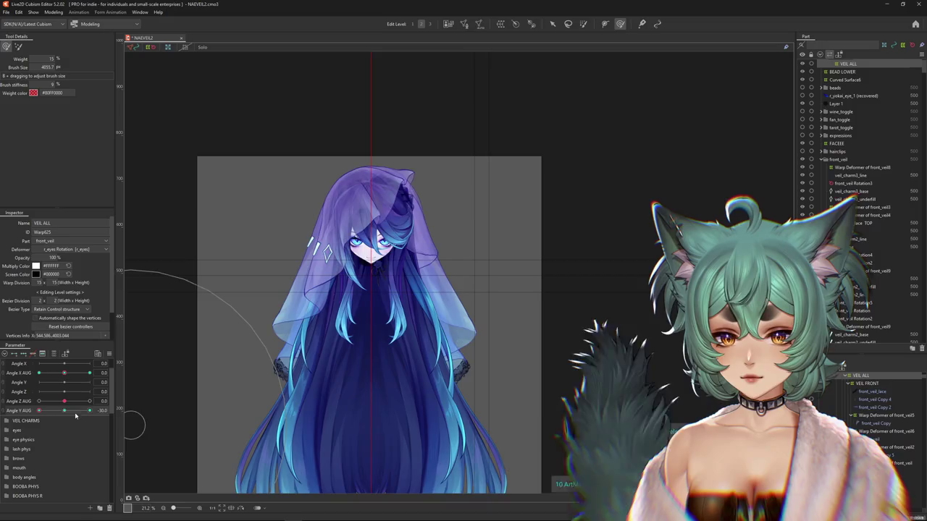
drag(210, 278, 214, 284)
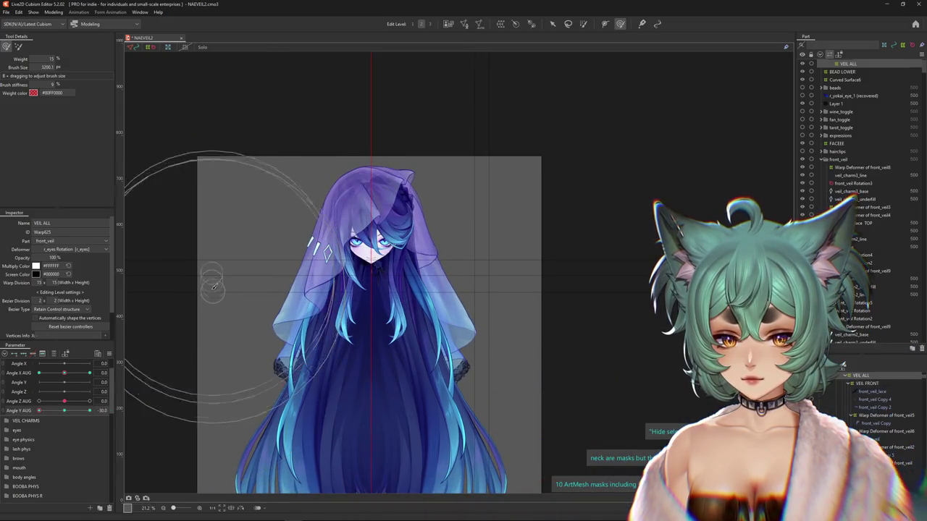
drag(510, 287, 503, 316)
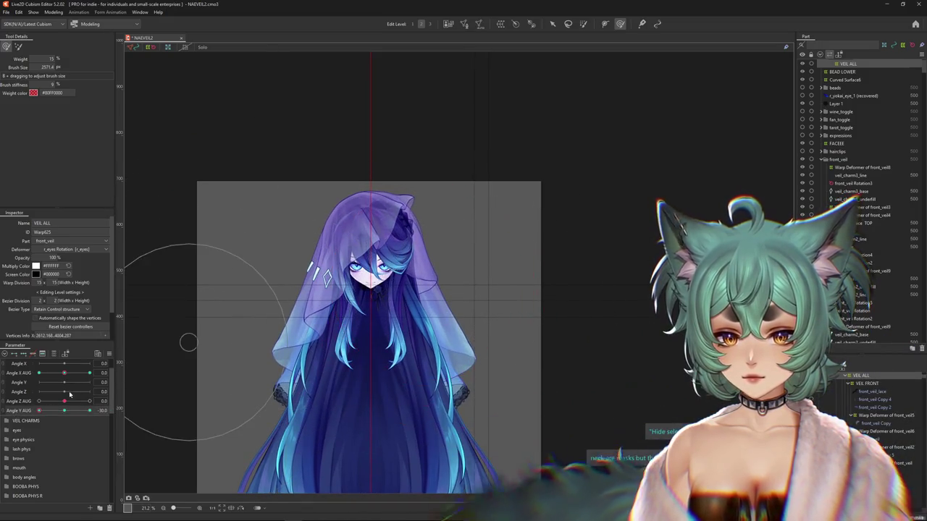
drag(39, 410, 90, 410)
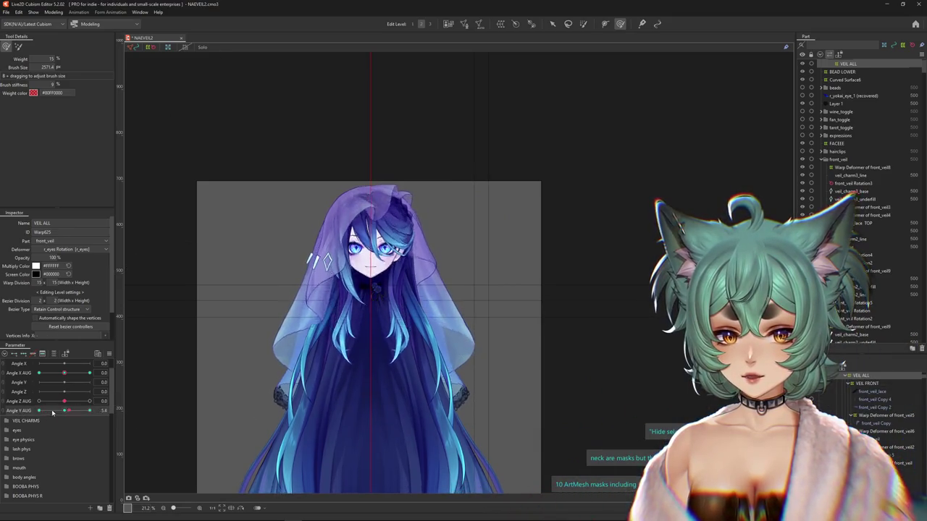
scroll(376, 188, up, 2)
drag(65, 372, 99, 370)
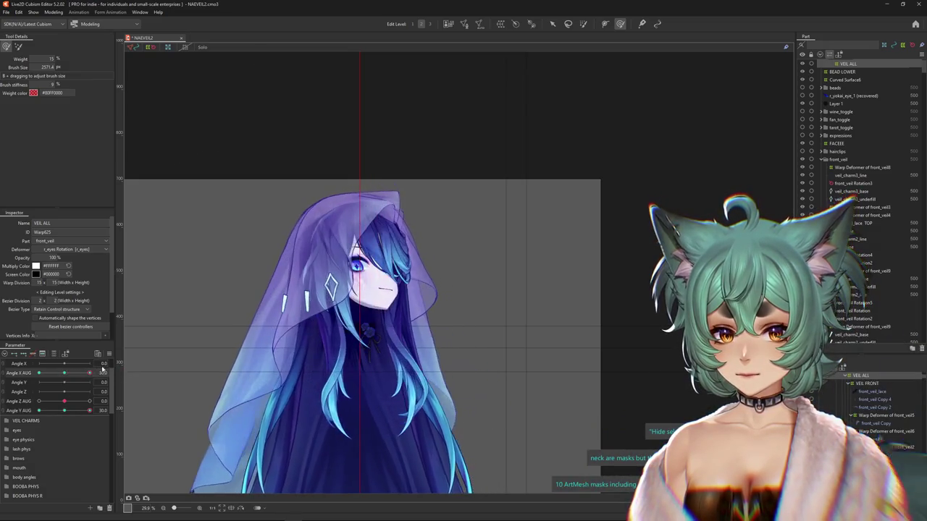
drag(388, 186, 404, 146)
drag(392, 188, 273, 282)
drag(64, 410, 90, 410)
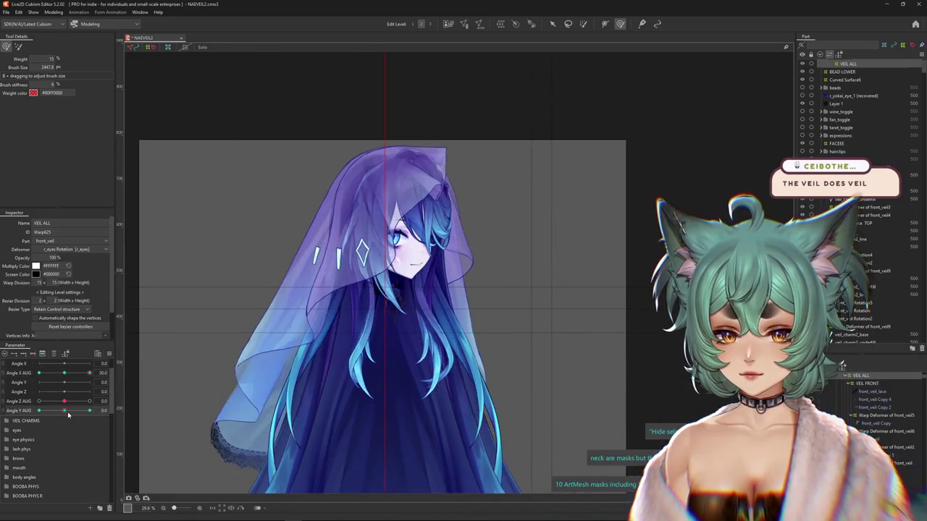
- Recentre the model and resize the deform brush with the head turned to the opposite side
drag(217, 464, 280, 366)
drag(297, 414, 307, 239)
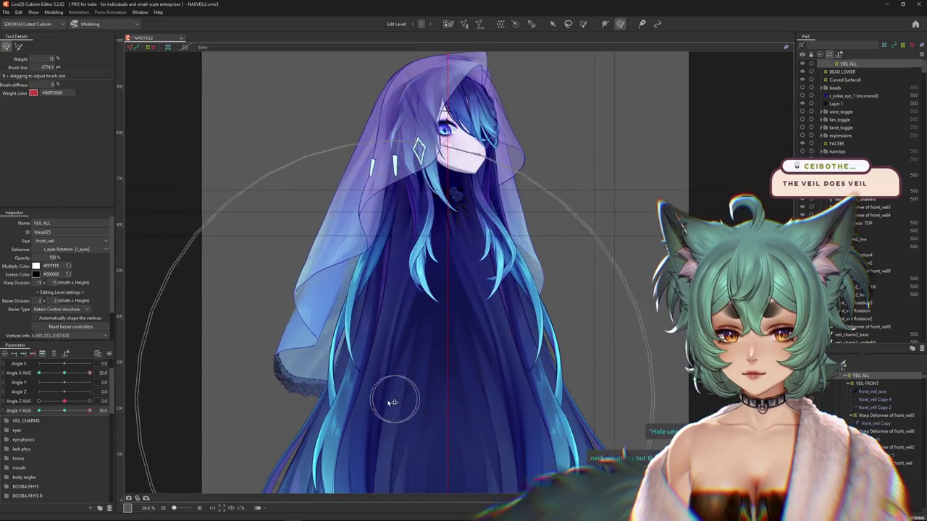
scroll(312, 263, down, 3)
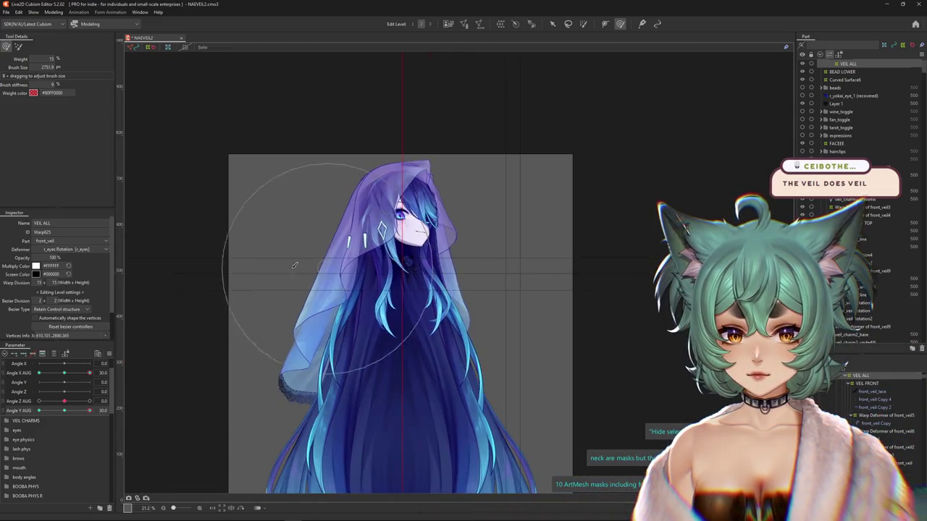
drag(67, 373, 20, 368)
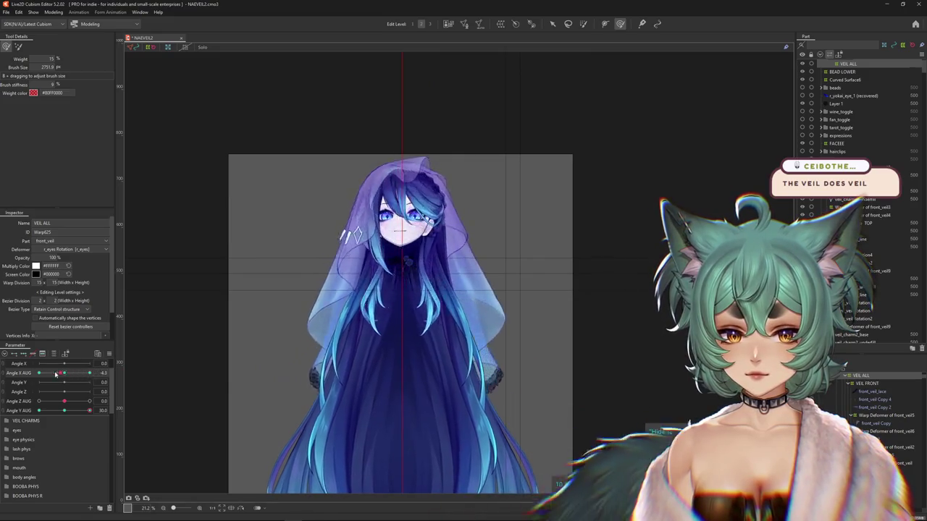
drag(194, 458, 165, 476)
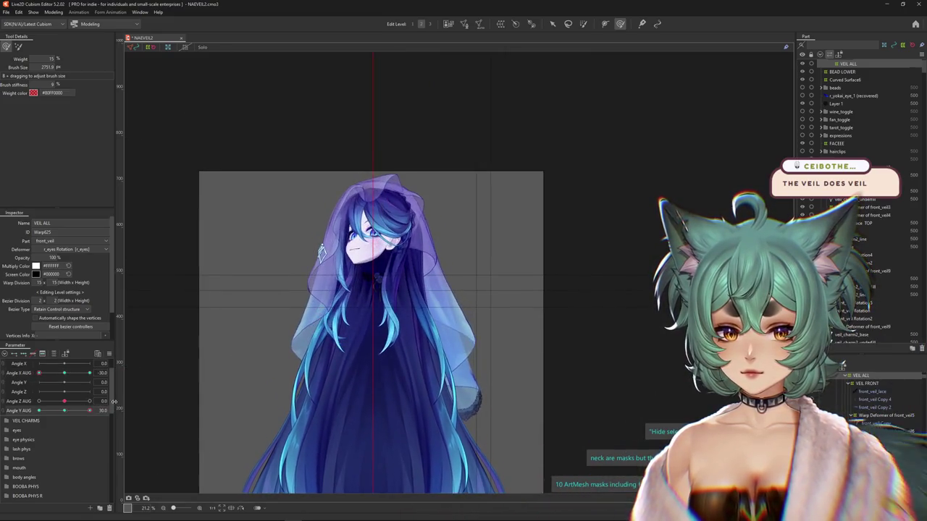
drag(463, 330, 382, 355)
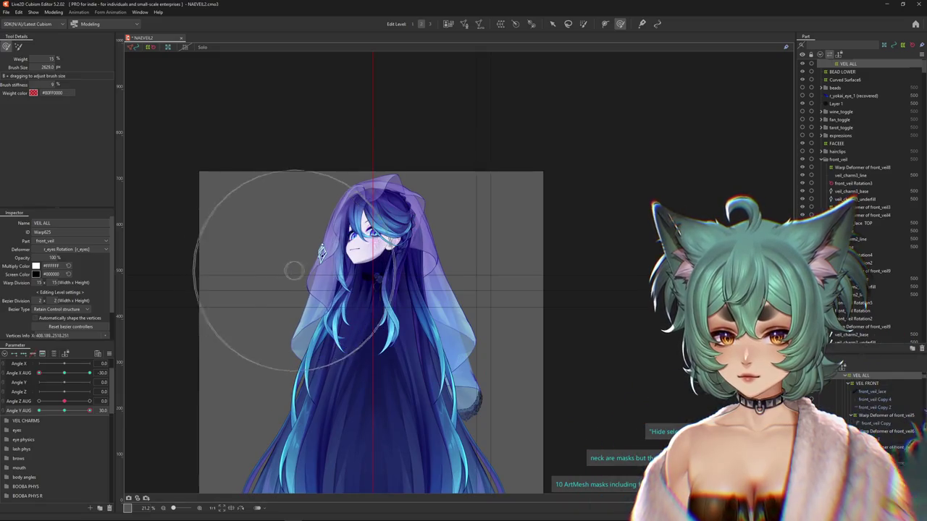
scroll(321, 253, up, 3)
- Pose the head at Angle X AUG -30 and Angle Y AUG -30, then select VEIL FRONT
drag(67, 371, 36, 374)
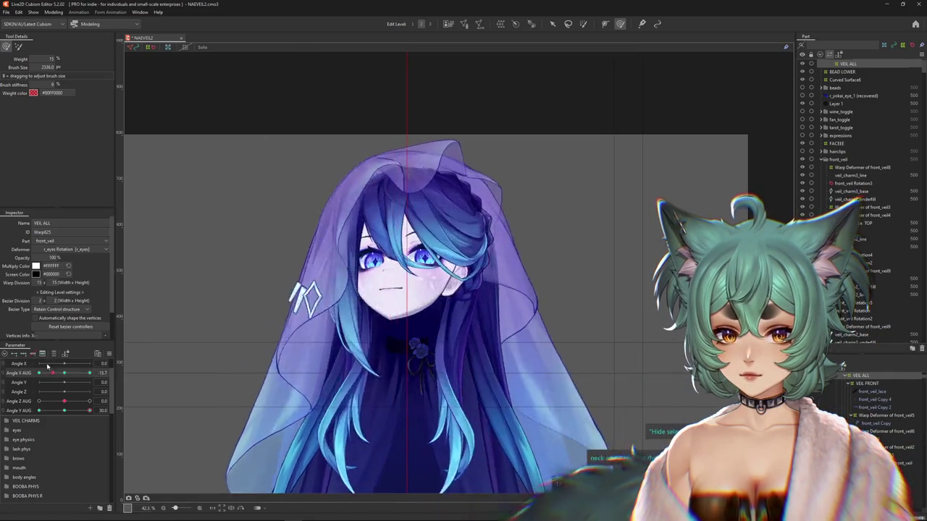
scroll(279, 217, down, 2)
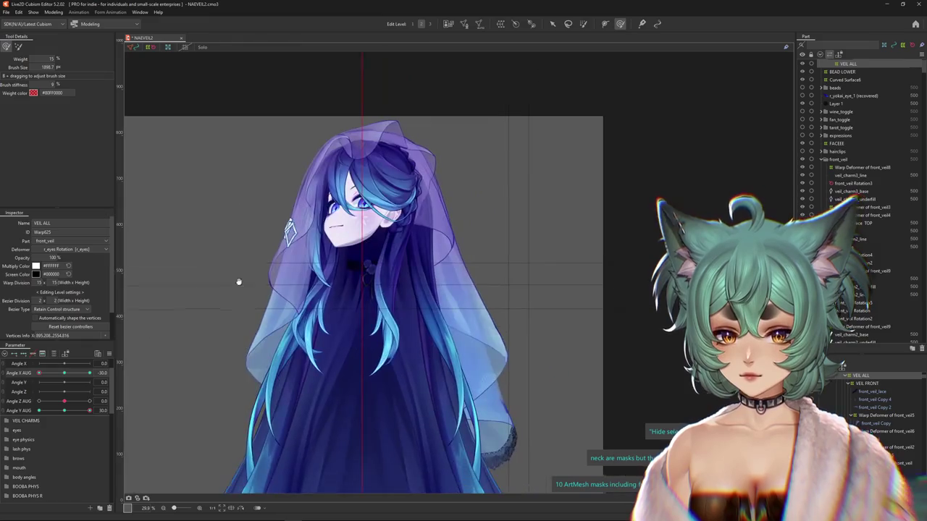
click(99, 372)
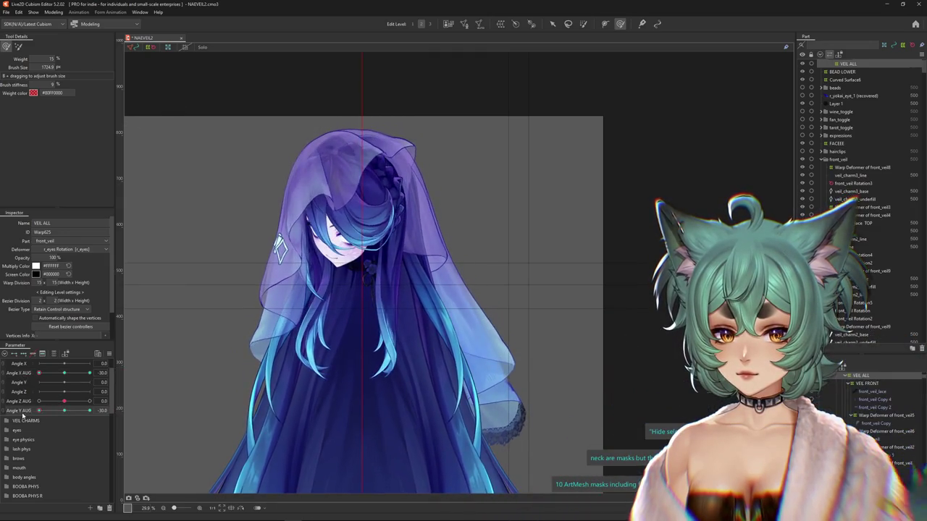
click(348, 202)
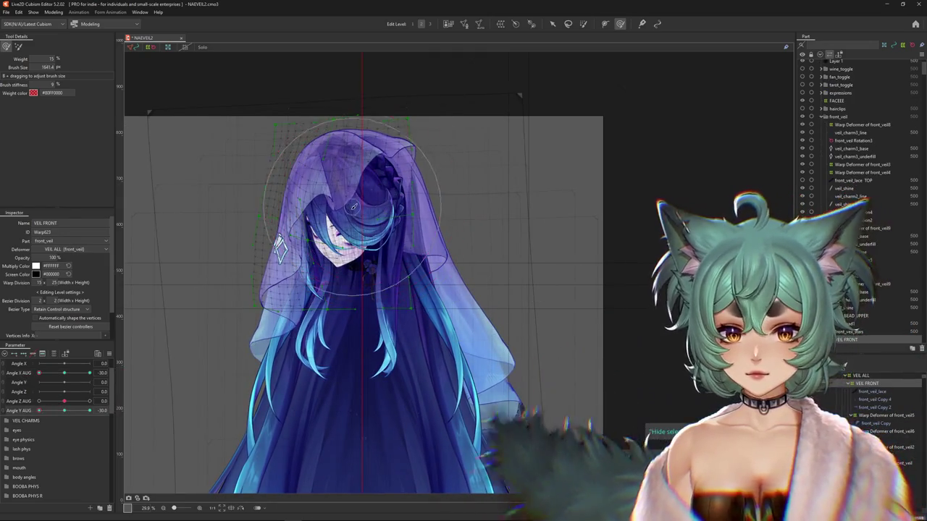
- Hide the mesh overlay, pose the head fully sideways and lowered, and enlarge the deform brush
key(ctrl+h)
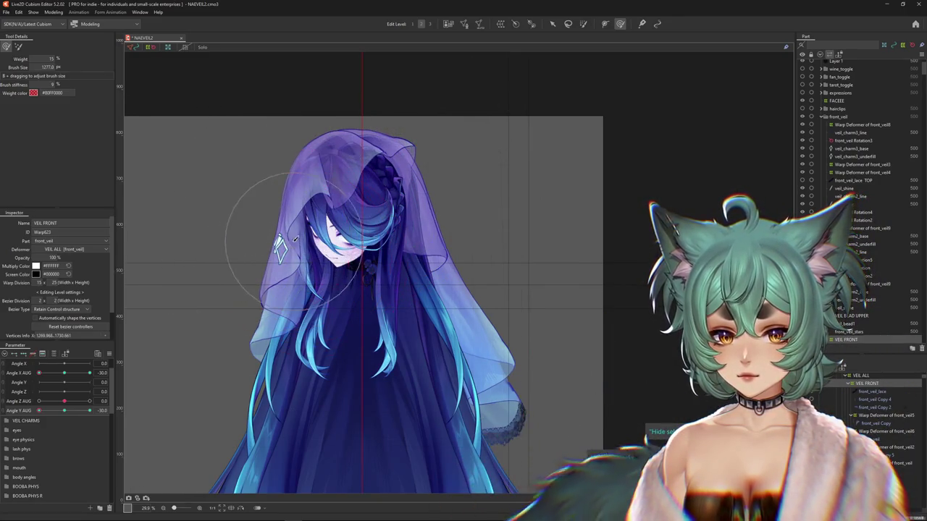
click(66, 411)
click(39, 411)
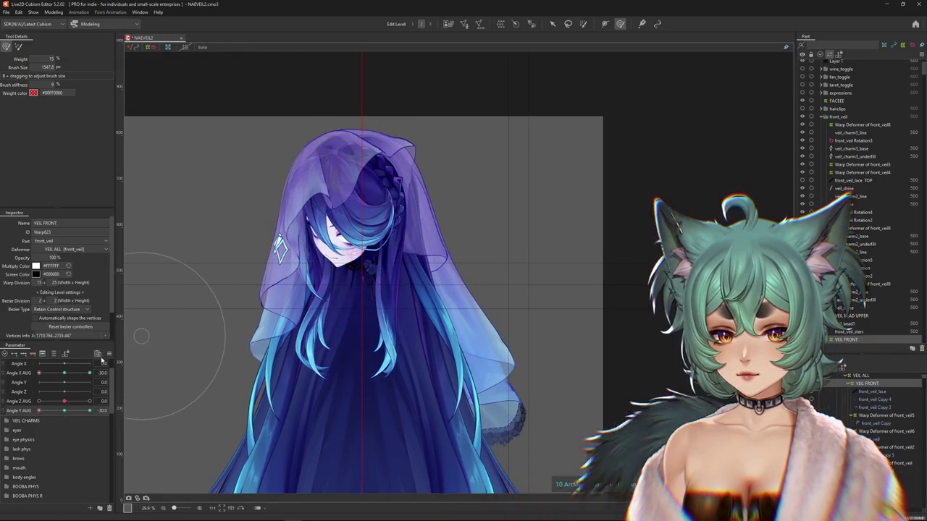
click(64, 373)
click(89, 373)
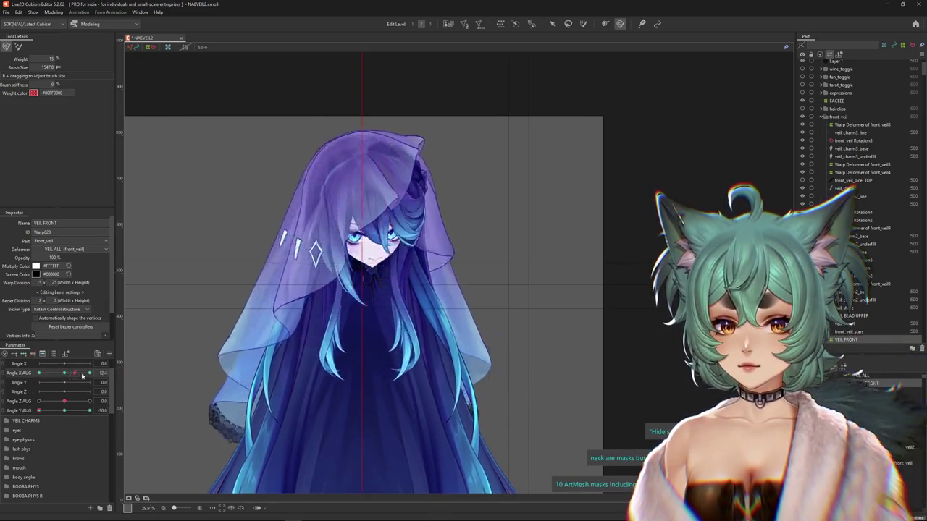
drag(391, 239, 409, 239)
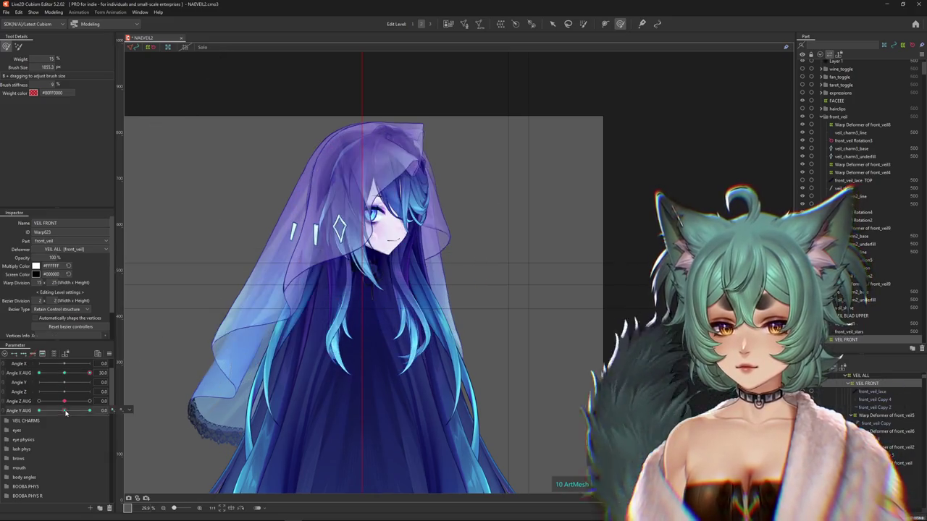
mouse_move(487, 196)
mouse_down()
mouse_move(483, 183)
mouse_move(370, 273)
mouse_up()
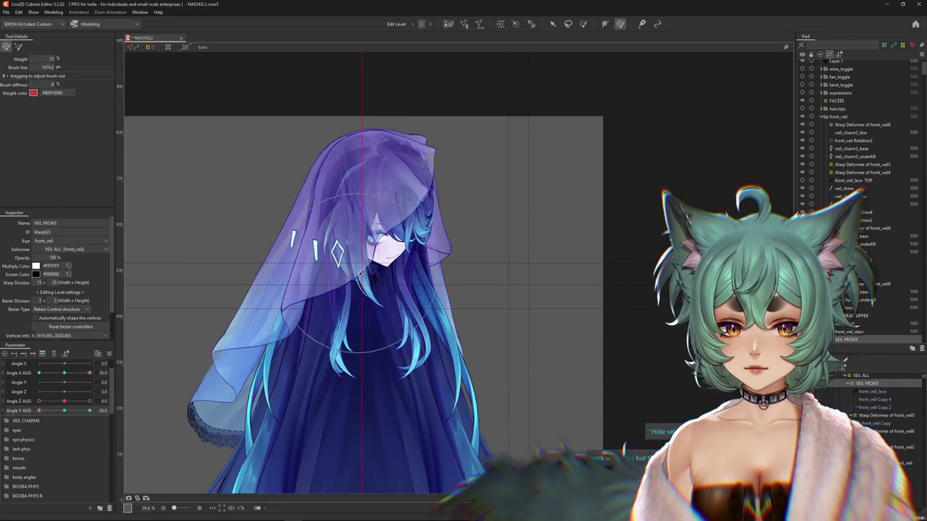
- Recheck the front veil at partial tilts, show the warp grid, and turn the head fully aside
drag(39, 411, 99, 371)
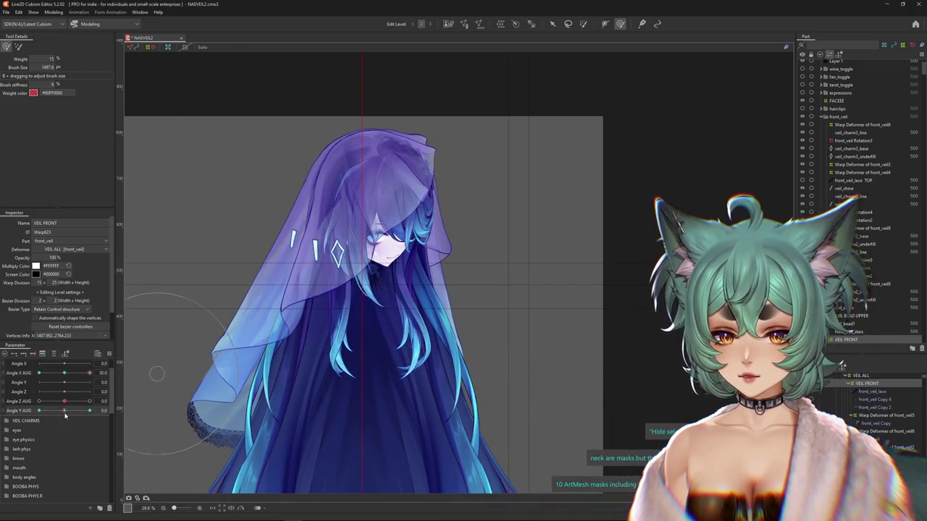
mouse_move(89, 372)
mouse_down()
mouse_move(64, 373)
mouse_move(94, 371)
mouse_up()
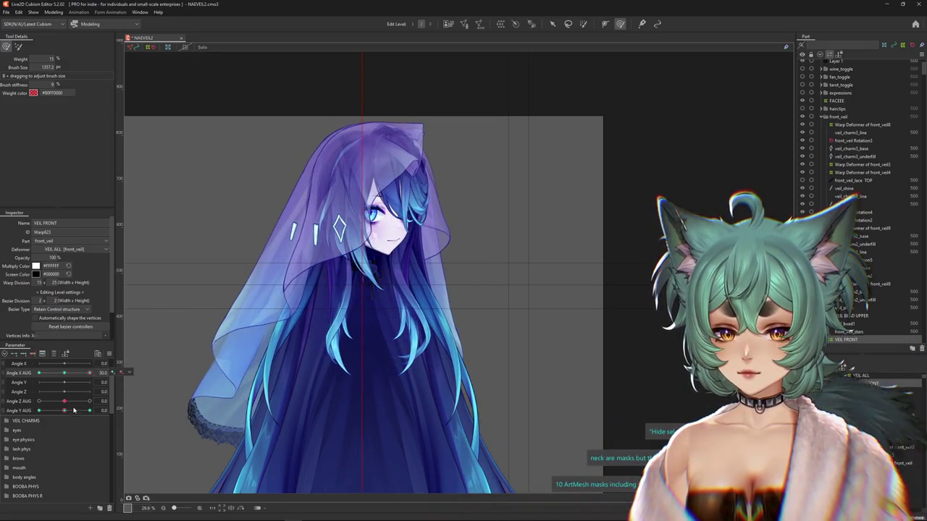
drag(72, 410, 53, 414)
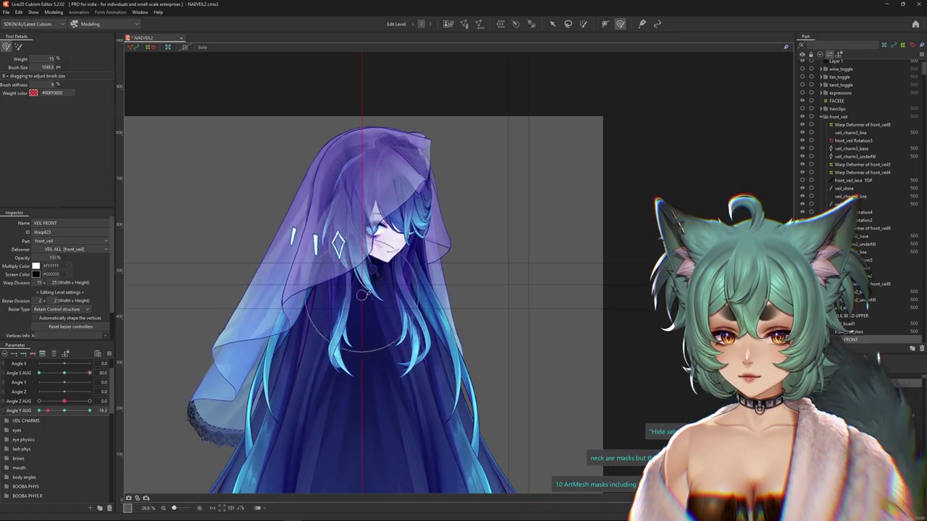
click(18, 47)
drag(362, 310, 406, 311)
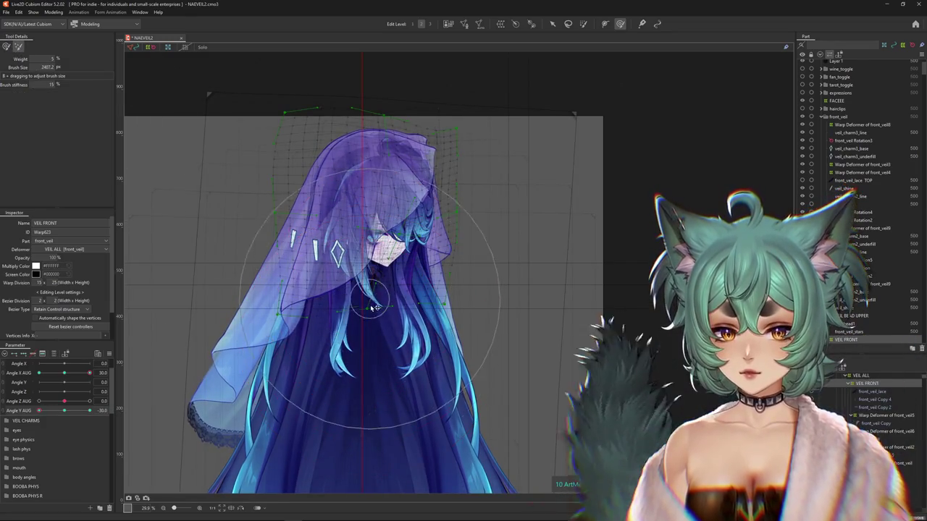
mouse_move(82, 375)
mouse_down()
mouse_move(116, 372)
mouse_move(23, 374)
mouse_up()
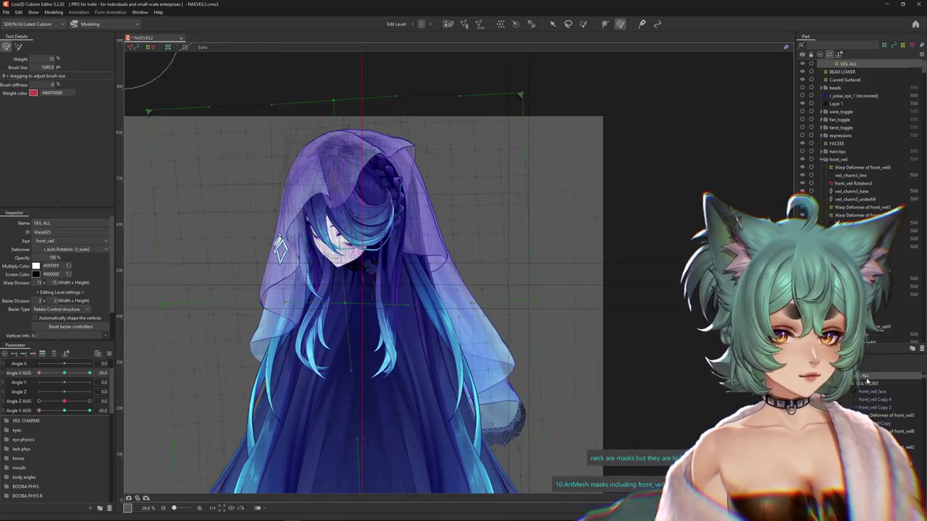
- On VEIL ALL, pull the veil's left edge down and outward at Angle Y AUG 30
drag(646, 312, 532, 332)
scroll(532, 332, down, 2)
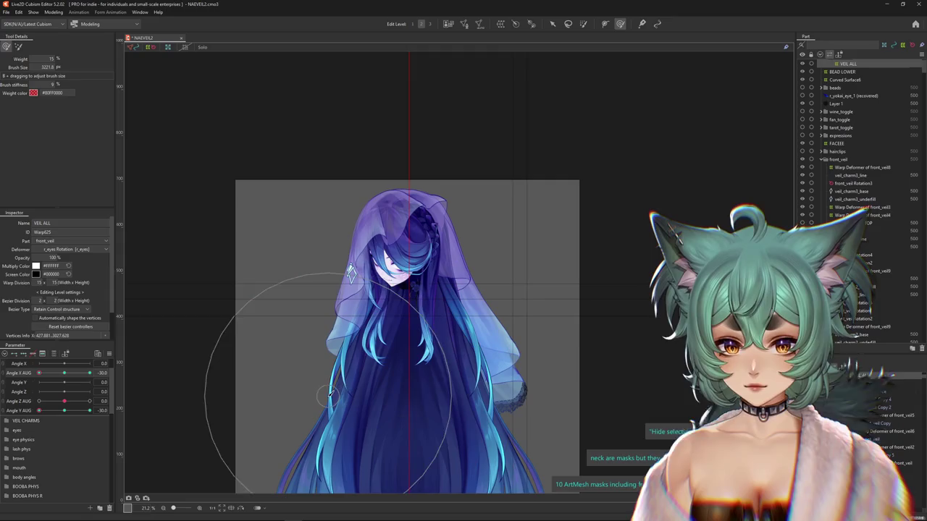
mouse_move(39, 372)
mouse_down()
mouse_move(61, 374)
mouse_move(10, 378)
mouse_up()
drag(68, 413, 39, 411)
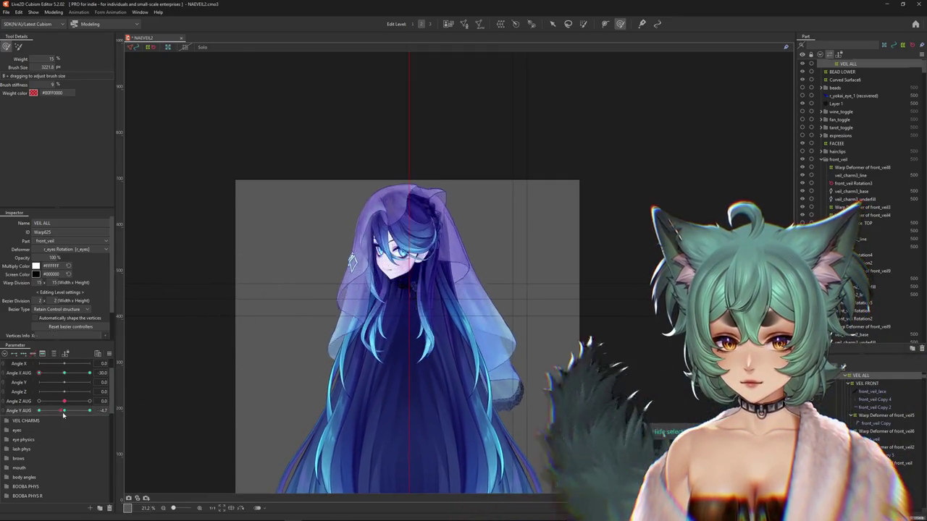
click(60, 411)
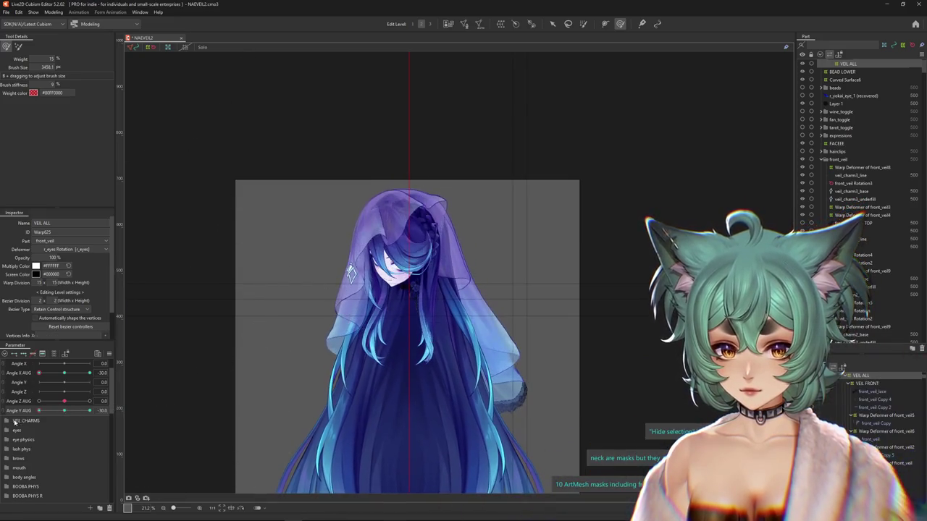
drag(39, 411, 90, 410)
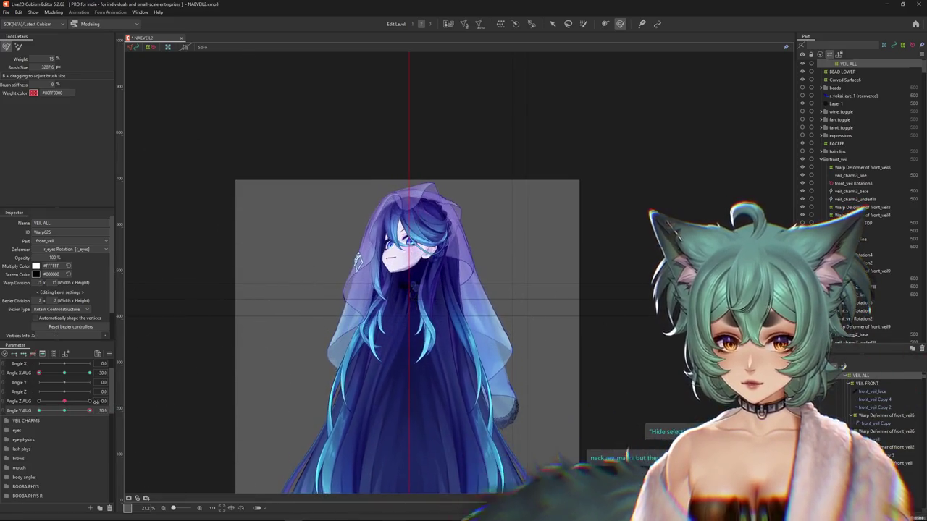
drag(331, 345, 316, 393)
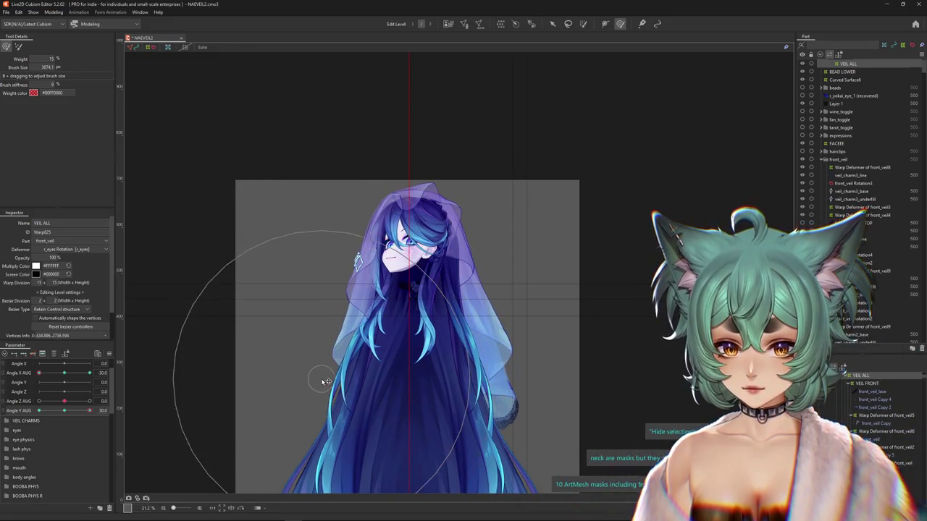
drag(90, 411, 94, 411)
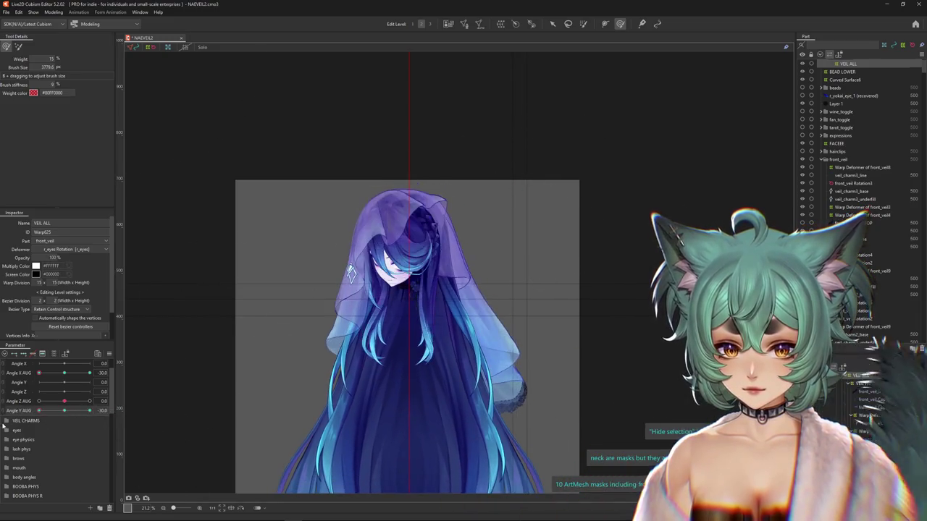
- Test the veil across Angle X AUG and Angle Y AUG head poses at ±30
drag(65, 372, 90, 373)
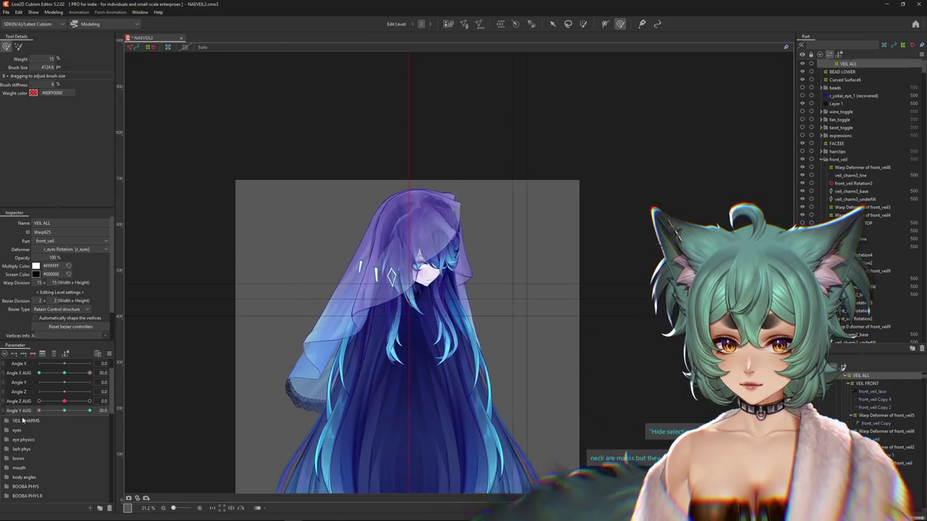
drag(64, 411, 148, 409)
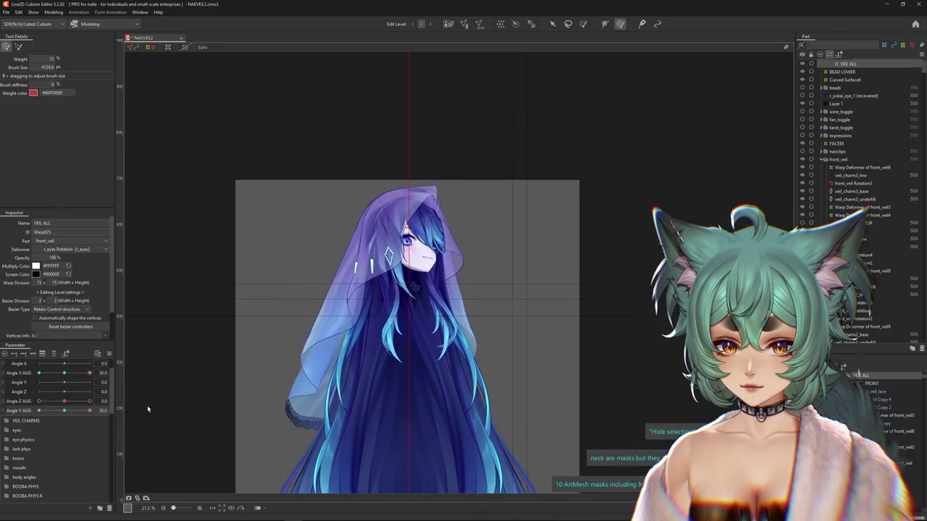
drag(89, 372, 39, 372)
drag(89, 411, 38, 410)
mouse_move(38, 372)
mouse_down()
mouse_move(84, 372)
mouse_move(116, 347)
mouse_up()
right_click(129, 359)
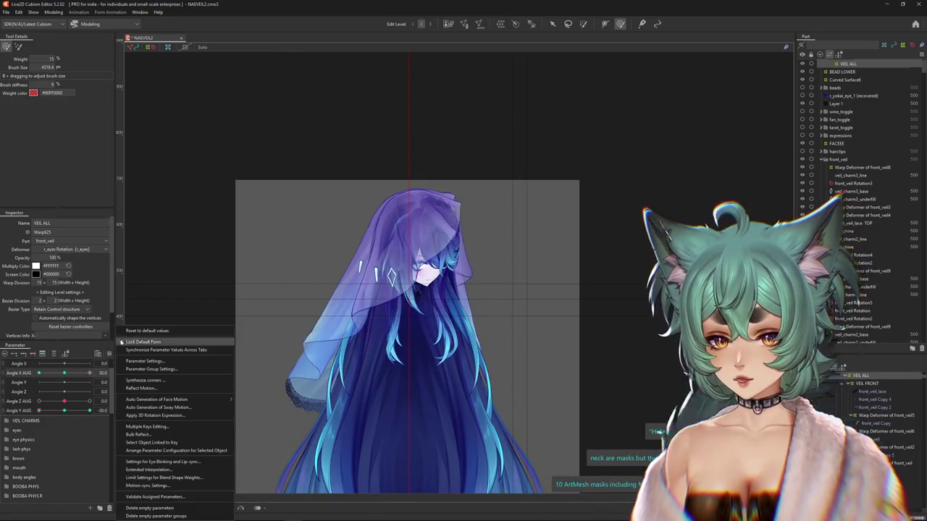
- Reset the head-angle parameters to their default values and recentre the character
click(144, 334)
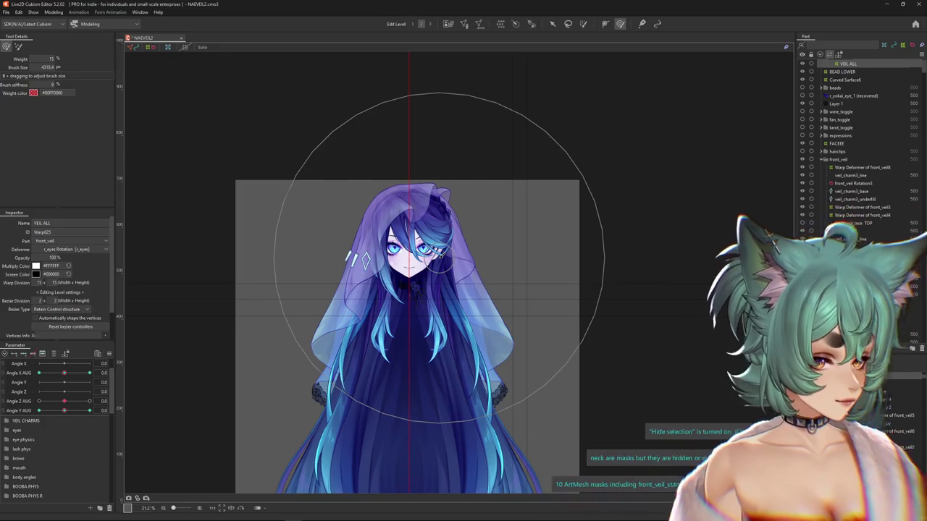
scroll(470, 221, up, 5)
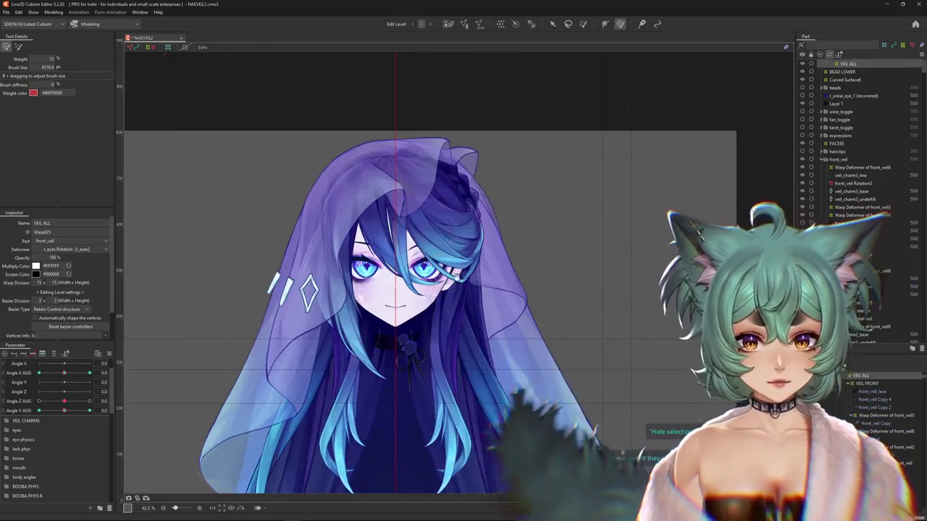
scroll(471, 341, down, 2)
drag(471, 341, 426, 328)
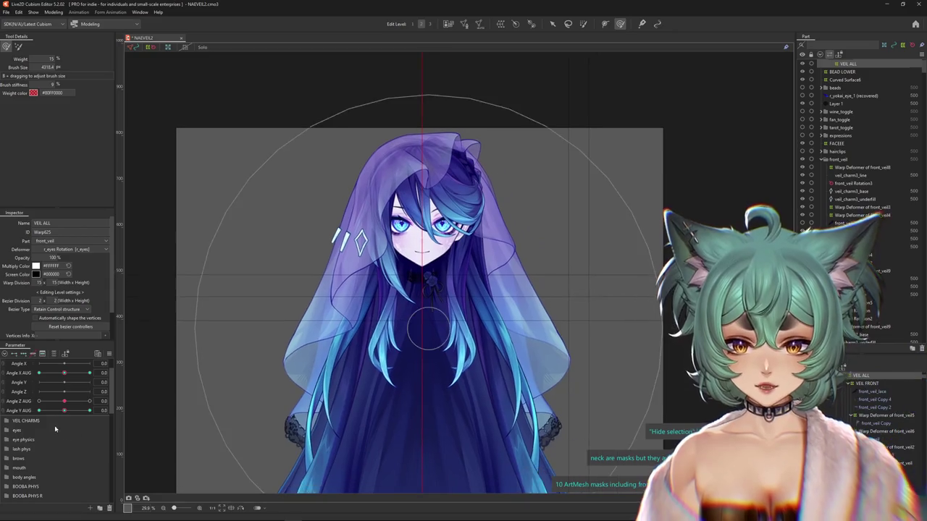
scroll(890, 398, up, 2)
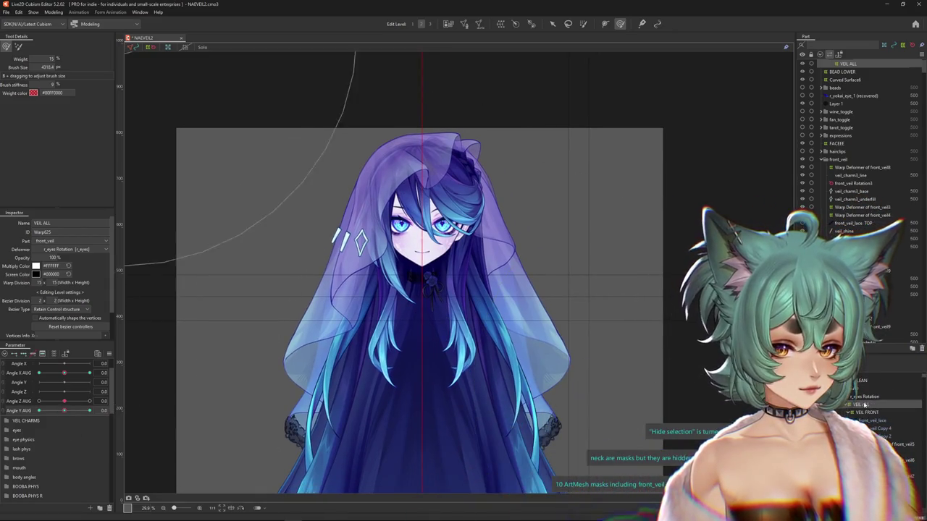
- Select VEIL BEAD UPPER via VEIL FRONT in the deformer tree and switch to the Arrow tool
click(867, 405)
click(54, 12)
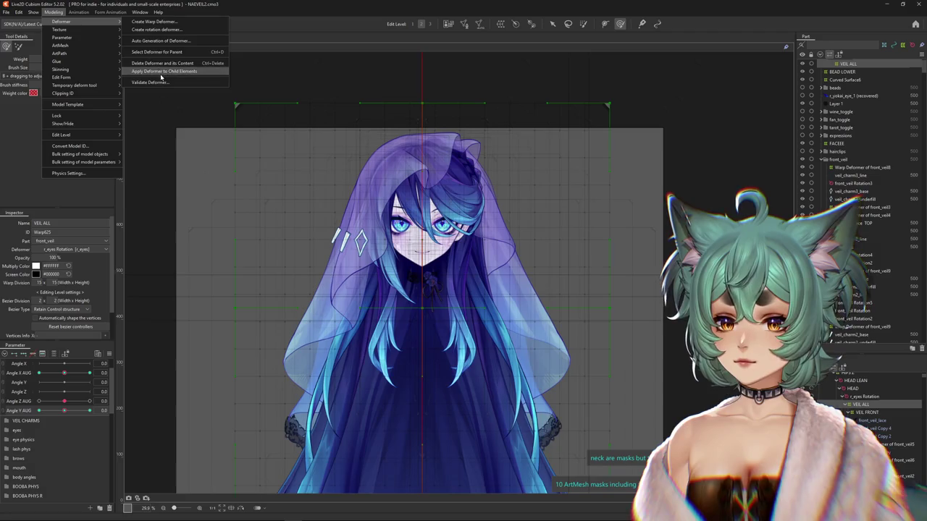
click(857, 410)
click(858, 412)
click(872, 428)
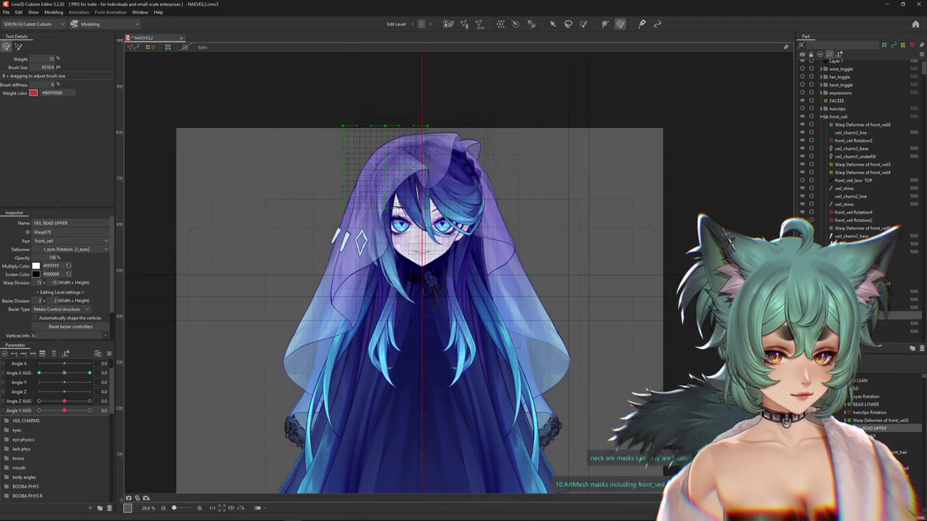
click(531, 24)
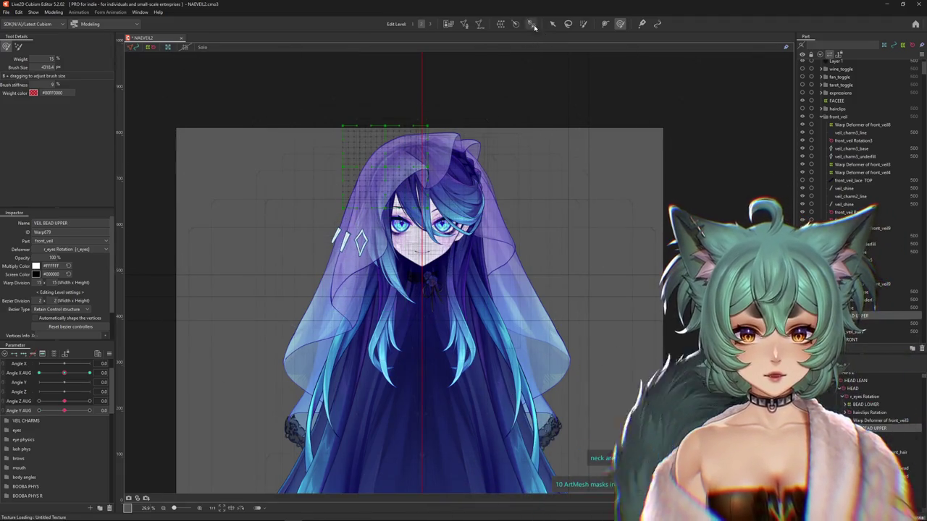
click(553, 23)
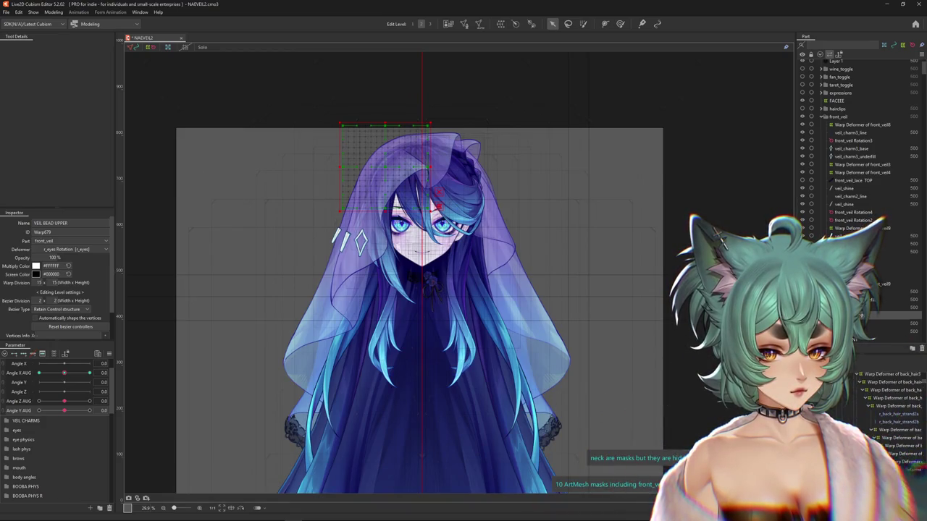
scroll(378, 165, up, 5)
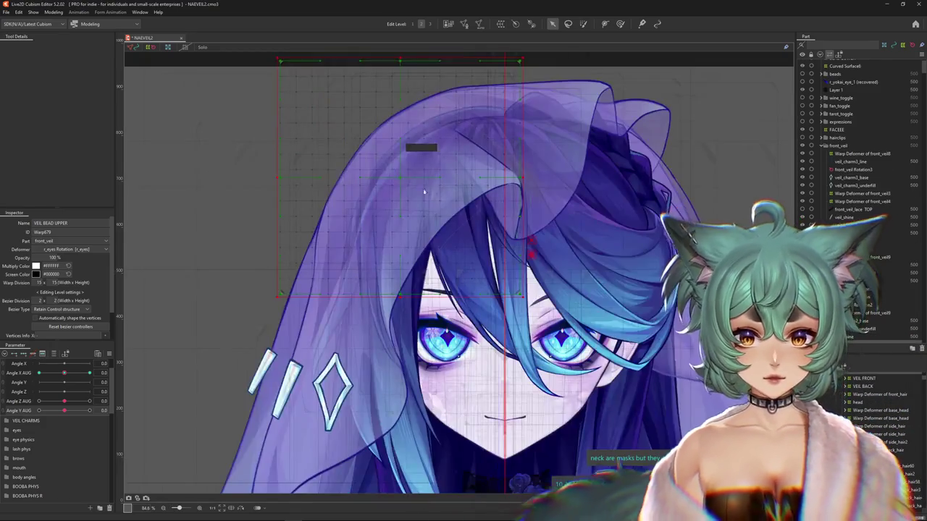
- Probe the overlapping art meshes at spots across the veil, from crown down to the charms
right_click(383, 189)
right_click(401, 183)
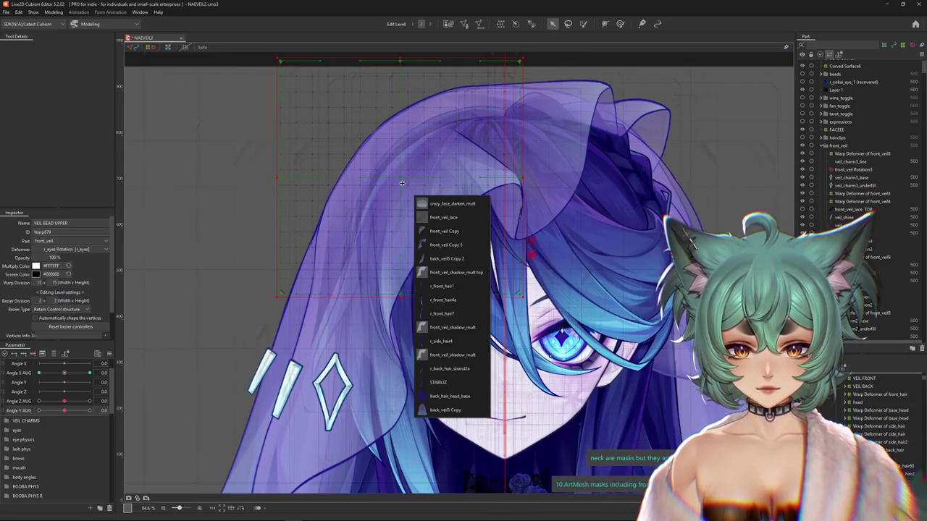
right_click(388, 215)
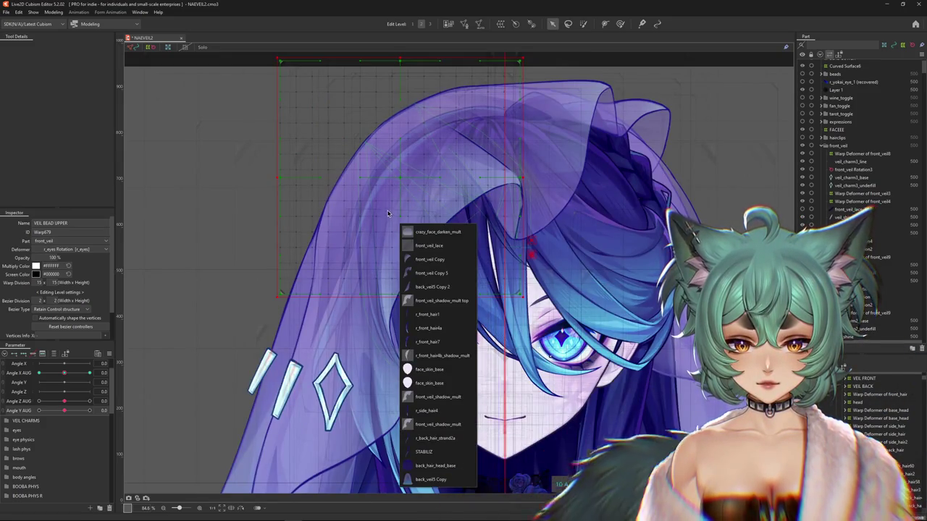
right_click(353, 279)
right_click(312, 377)
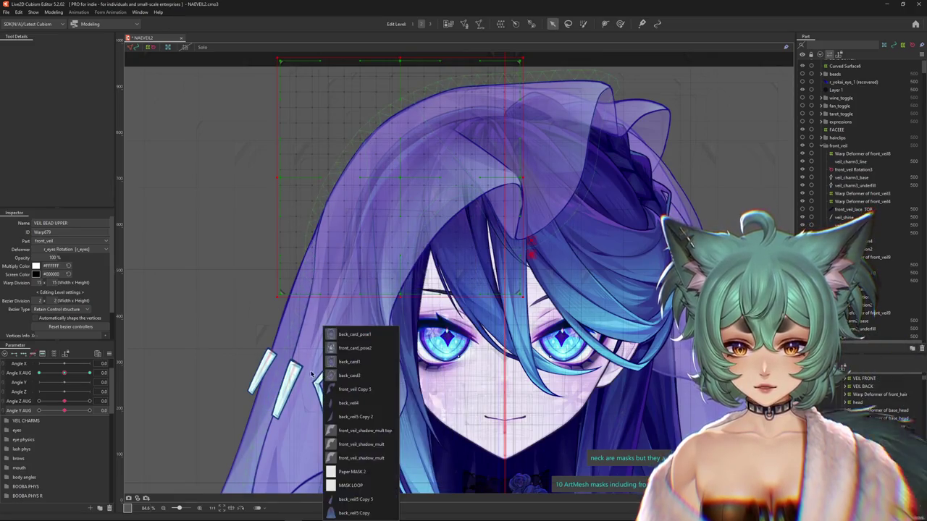
right_click(310, 365)
right_click(309, 359)
right_click(296, 358)
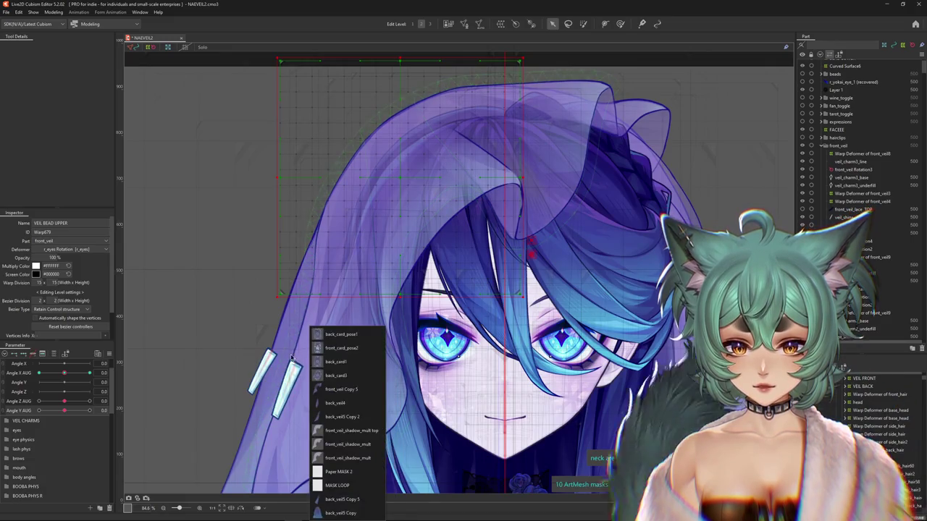
right_click(287, 357)
right_click(280, 346)
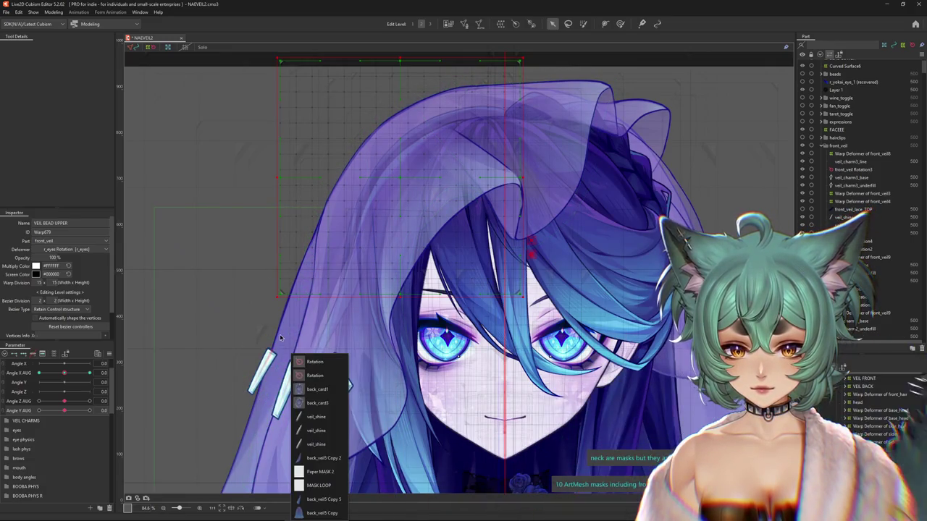
right_click(281, 334)
- List the meshes at the veil's left edge including hidden ones and reveal a hidden mesh
right_click(276, 340)
right_click(275, 341)
right_click(276, 341)
right_click(275, 341)
right_click(275, 344)
right_click(274, 346)
click(327, 430)
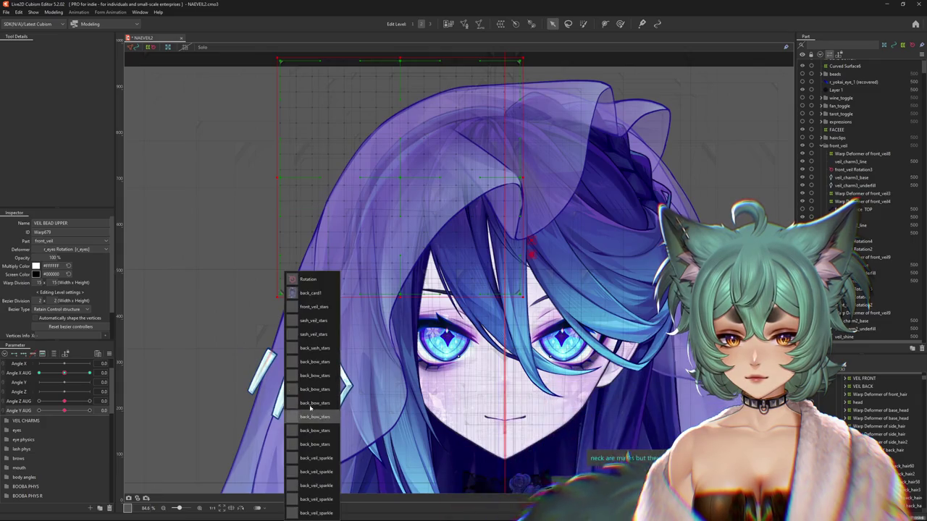
click(312, 354)
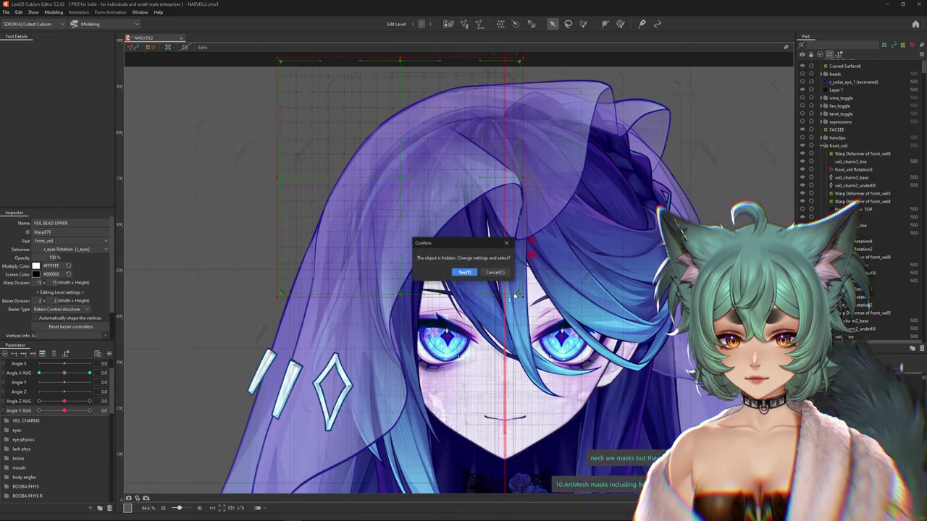
- Expand the full hidden-mesh list to show the crystal hairclip and bead strand
right_click(276, 339)
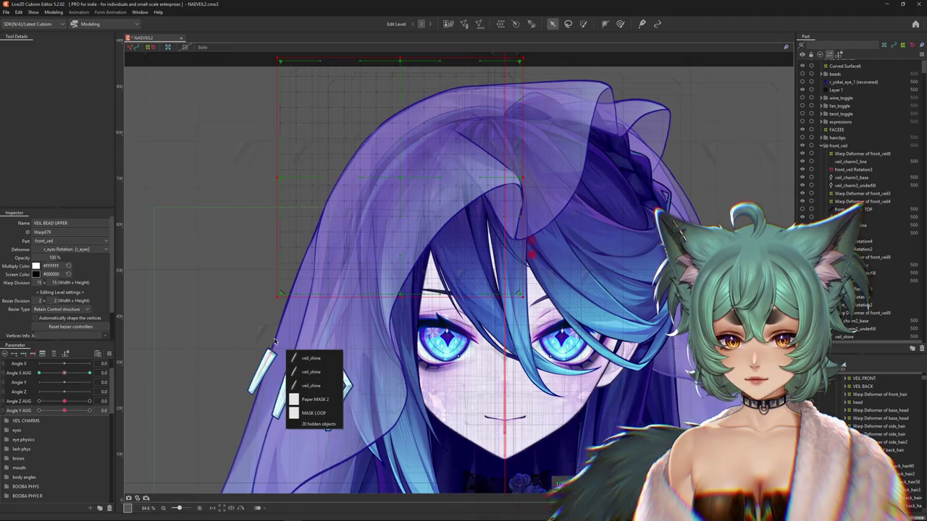
click(325, 423)
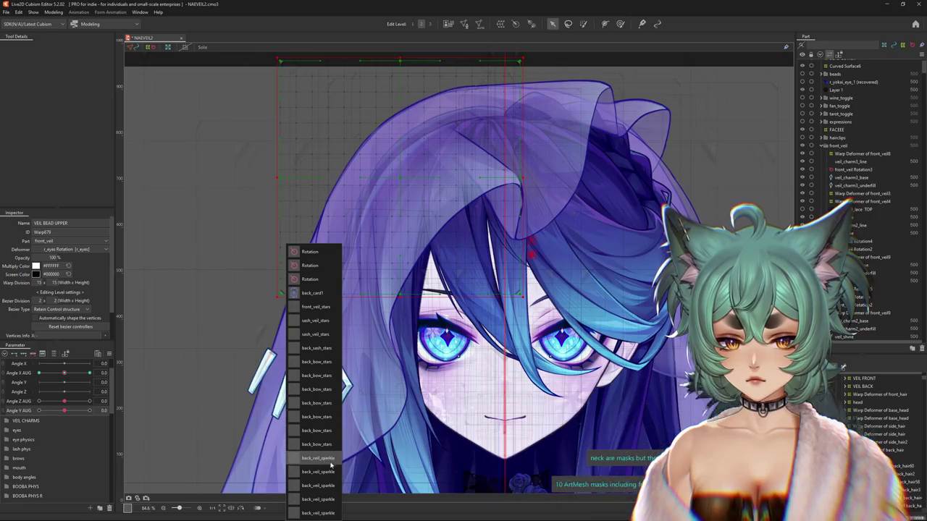
click(357, 343)
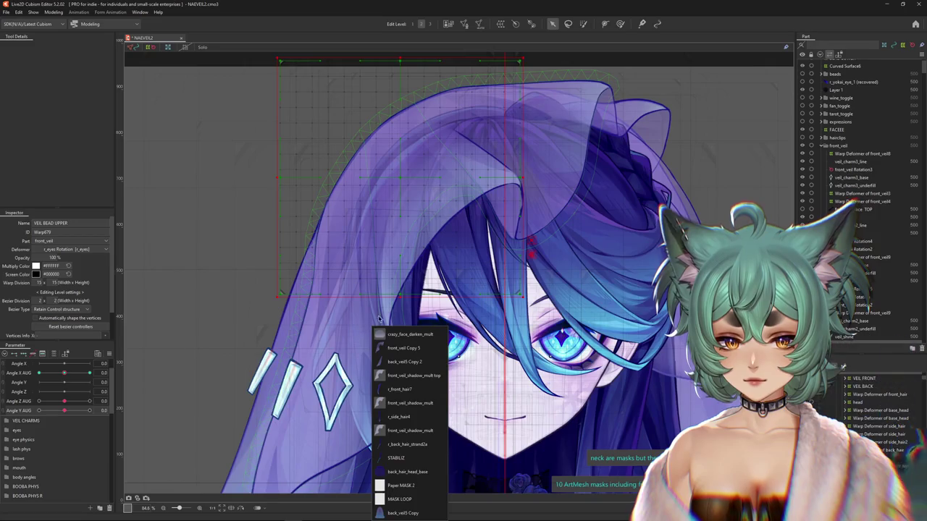
click(384, 315)
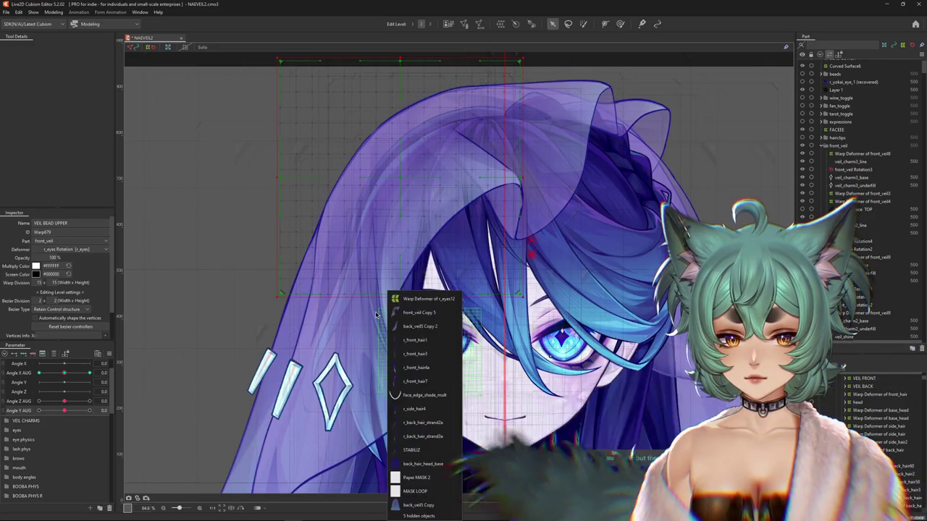
click(419, 516)
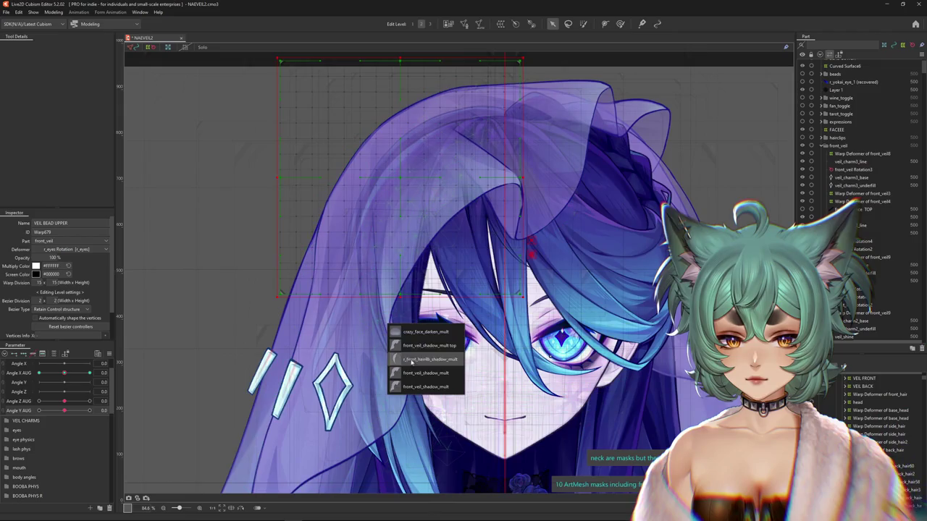
scroll(840, 147, up, 1)
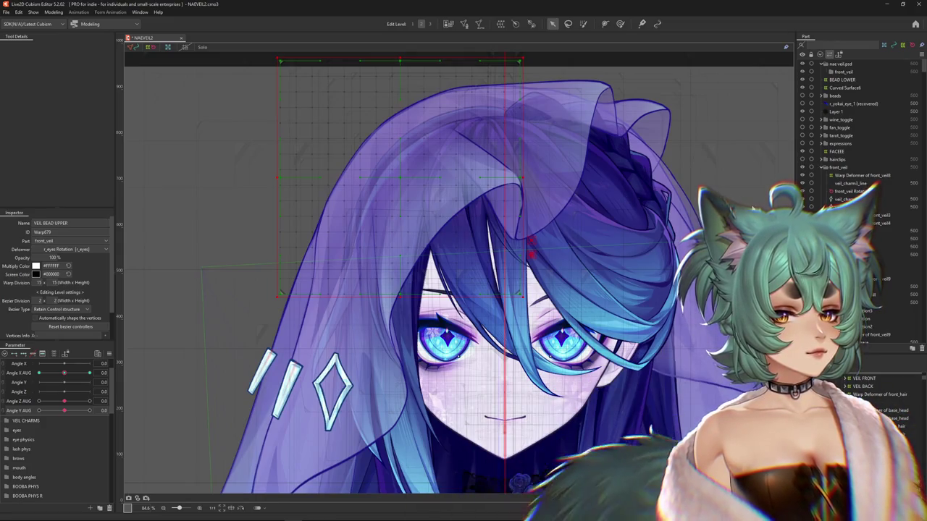
- Collapse front_veil and inspect the beads part, its first rotation deformer and Curved Surface6
click(822, 167)
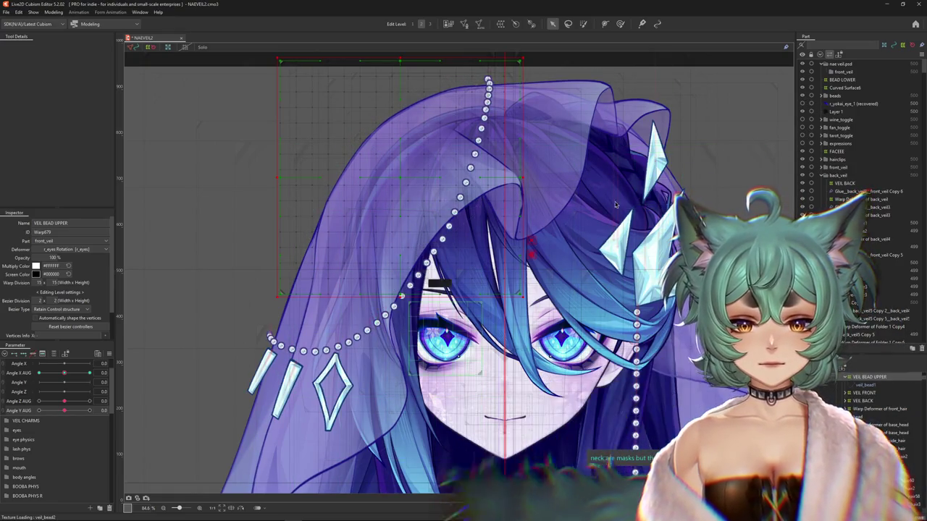
click(836, 95)
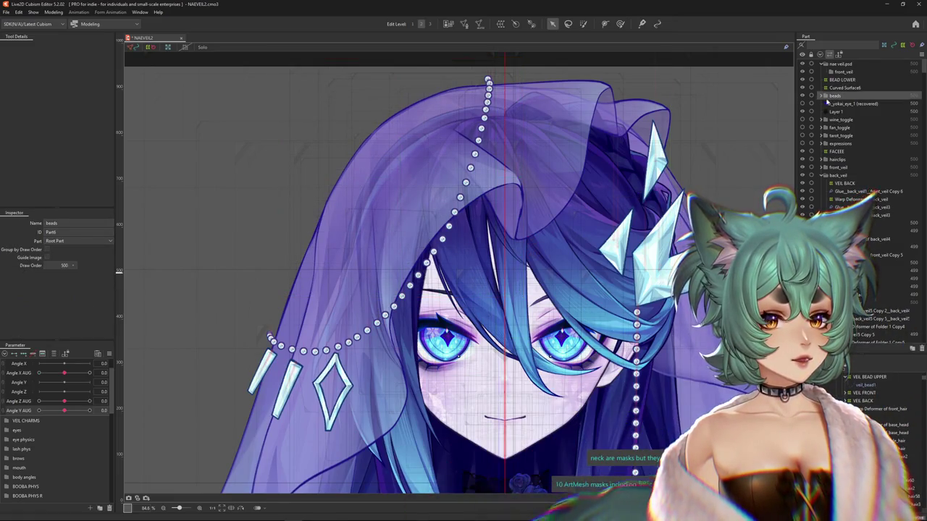
click(819, 94)
click(842, 103)
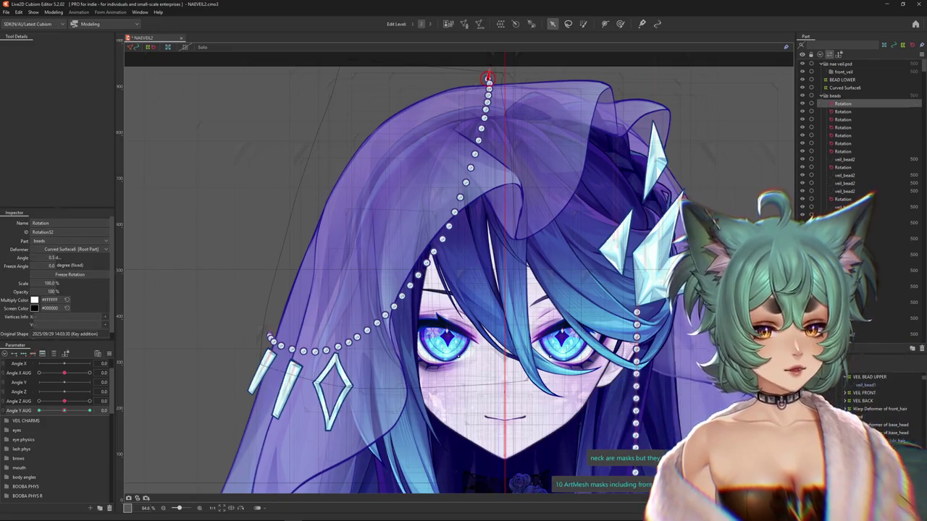
click(845, 87)
- Filter to VEIL PEARLS parameters, select BEAD LOWER, and switch to the Deform Brush
scroll(326, 391, down, 2)
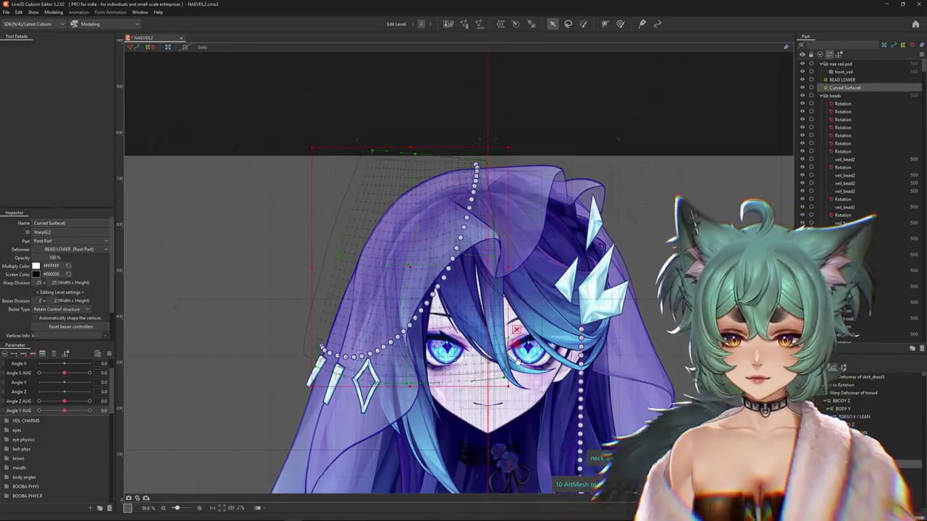
click(52, 355)
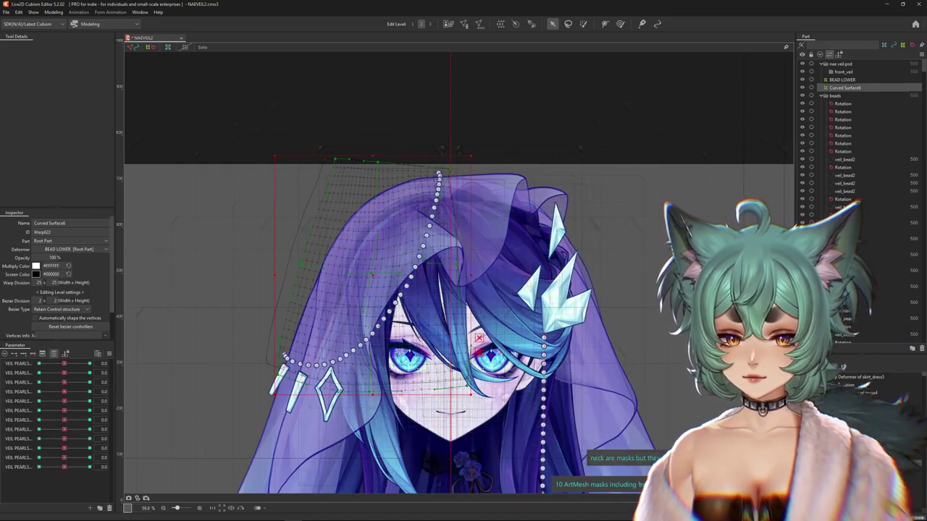
click(542, 422)
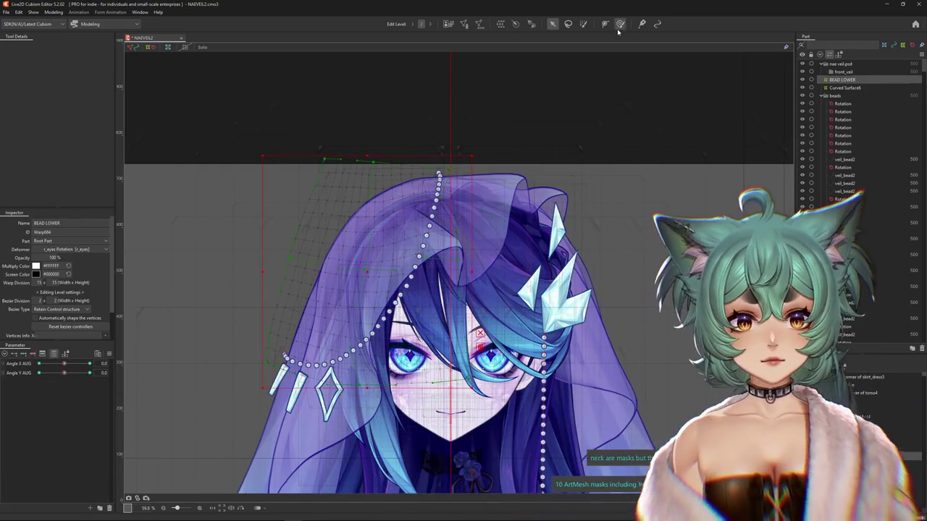
click(619, 23)
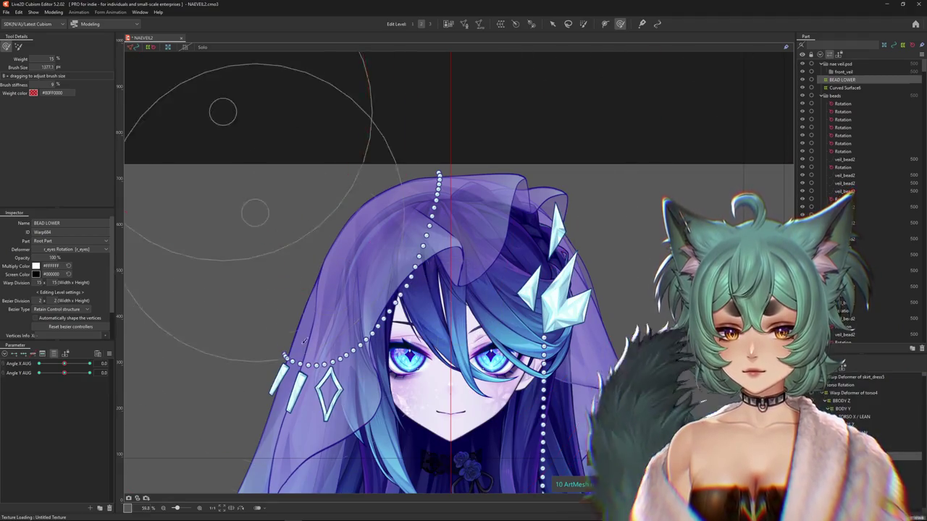
- Shrink the Deform Brush and push the bead strands and charms into place at a slight head turn
drag(319, 93, 274, 339)
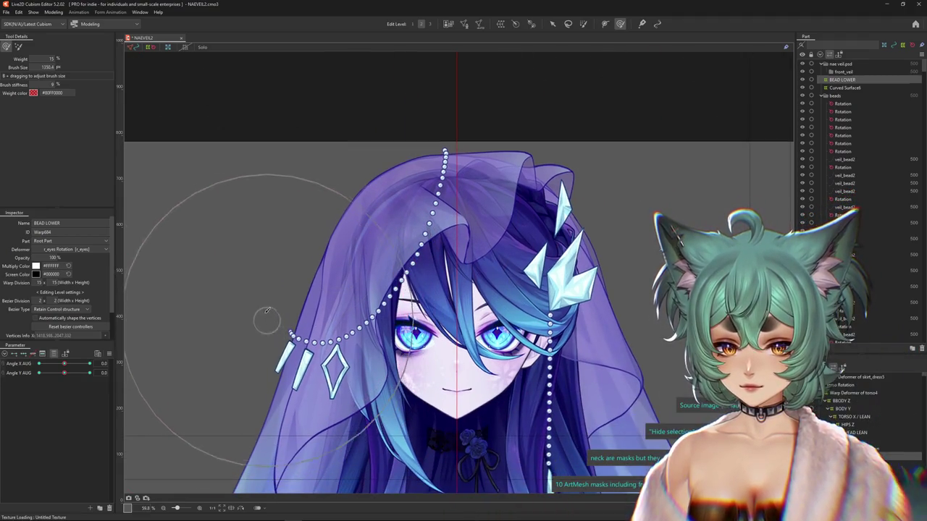
click(108, 355)
key(Escape)
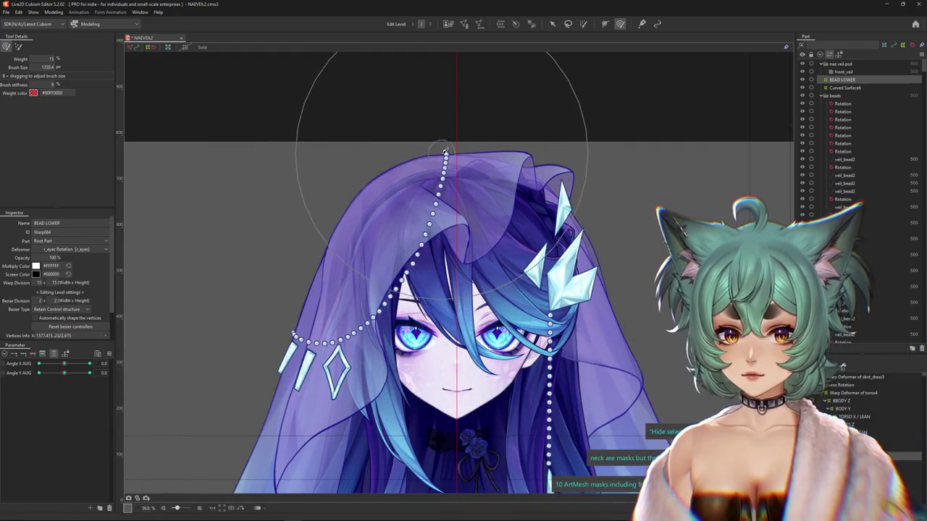
mouse_move(64, 364)
mouse_down()
mouse_move(89, 370)
mouse_move(466, 171)
mouse_up()
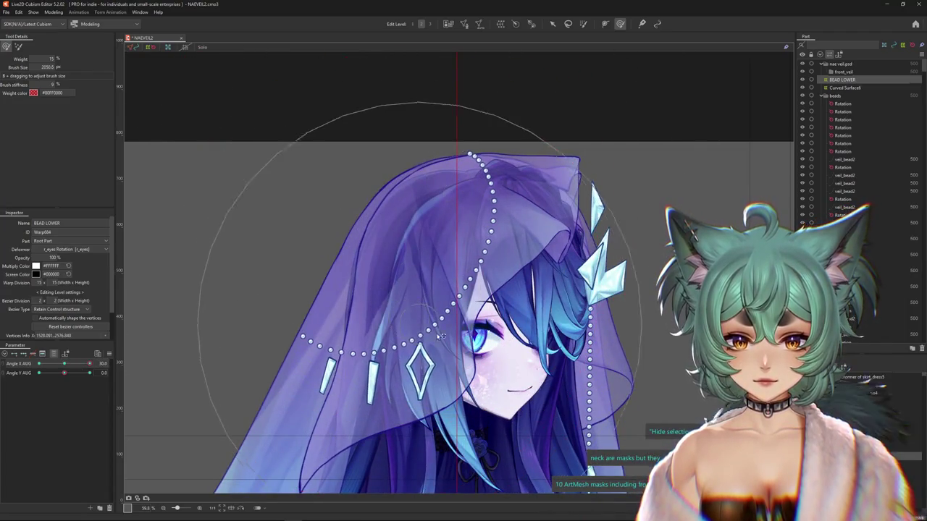
mouse_move(89, 363)
mouse_down()
mouse_move(78, 370)
mouse_move(90, 370)
mouse_up()
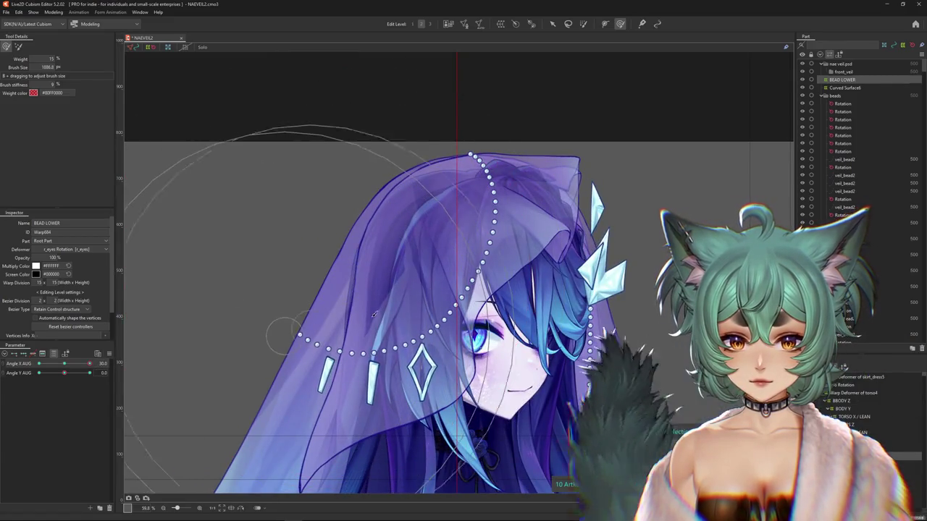
drag(274, 334, 338, 355)
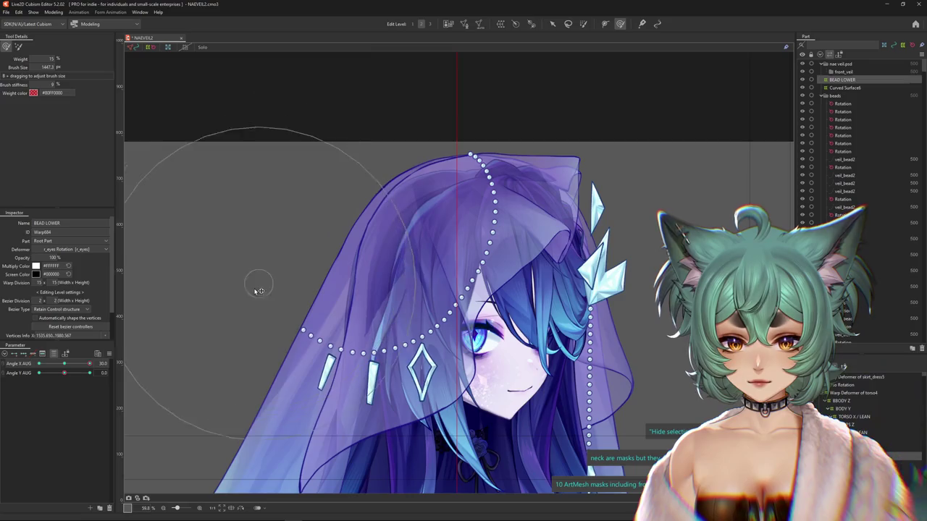
drag(415, 326, 449, 368)
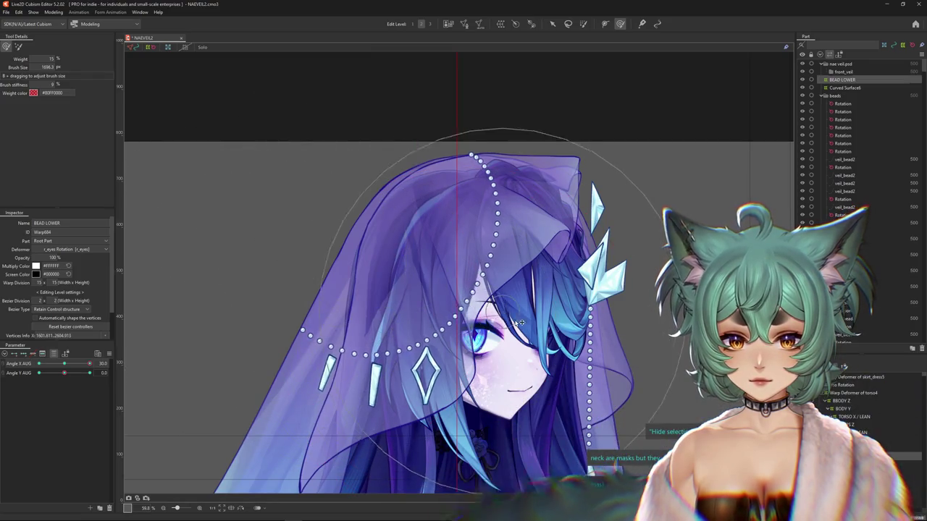
- At Angle X AUG 30, shift the top veil beads right and adjust their curve
click(64, 365)
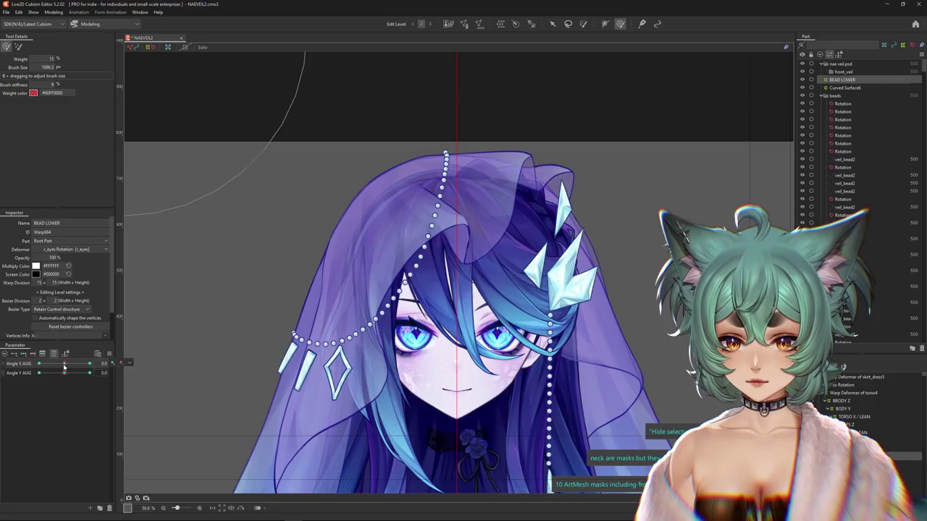
drag(62, 364, 105, 366)
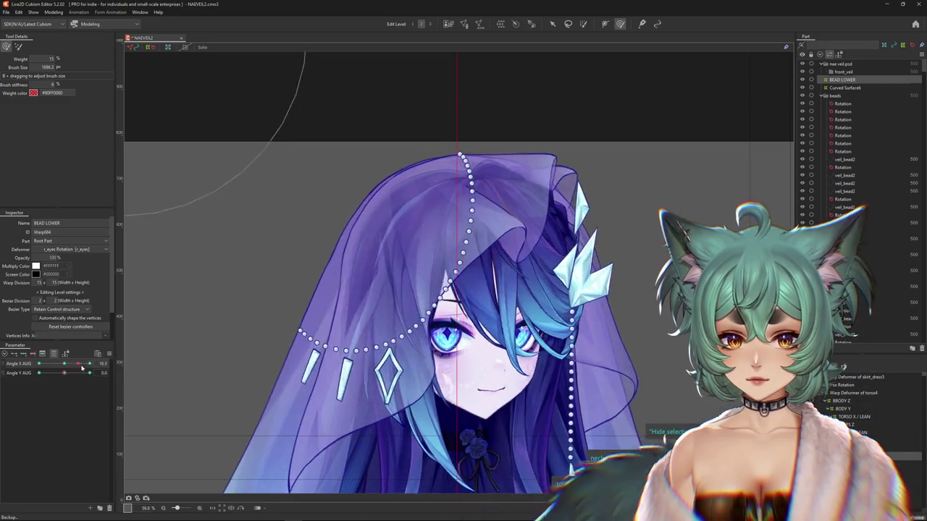
drag(461, 298, 490, 317)
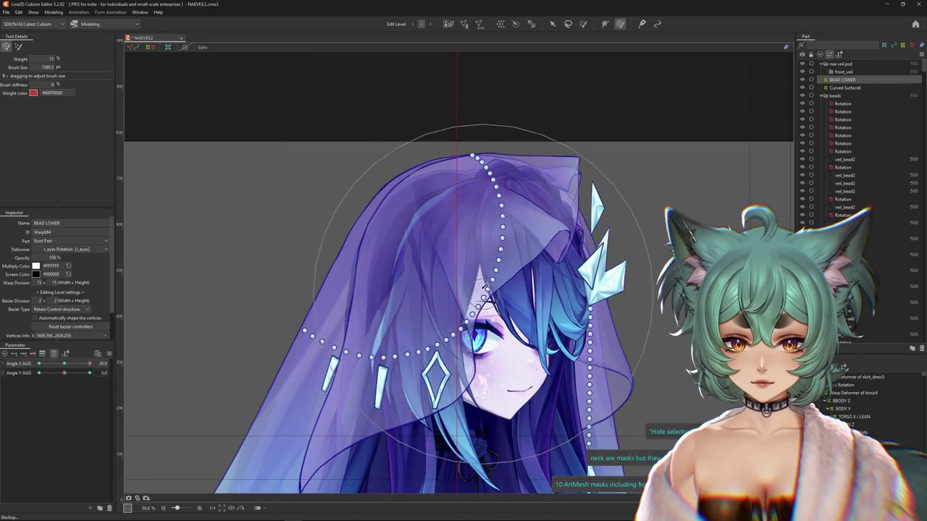
drag(443, 135, 466, 150)
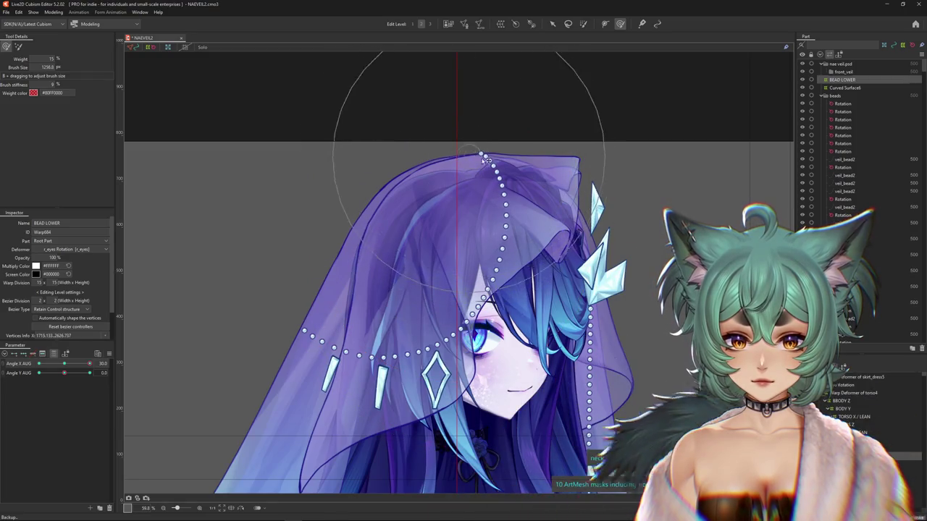
scroll(434, 217, down, 3)
click(66, 364)
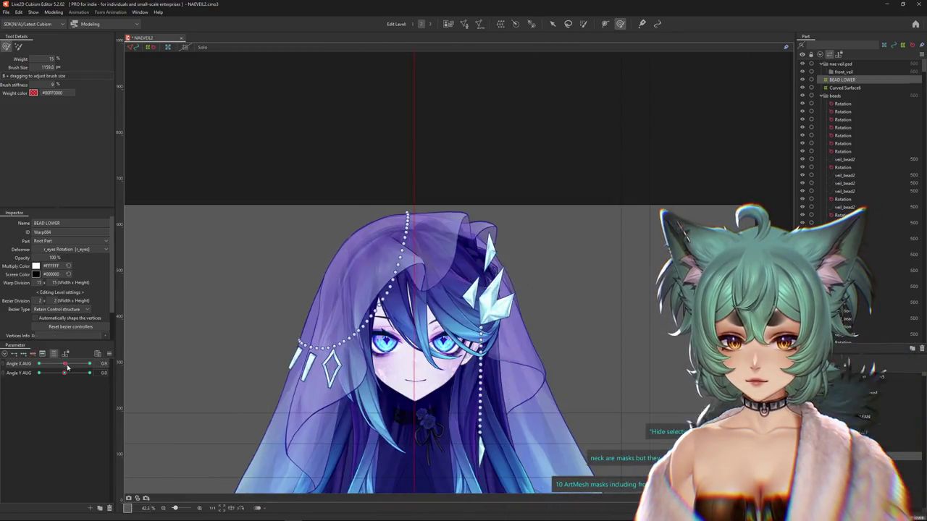
drag(67, 367, 89, 364)
right_click(123, 362)
mouse_move(458, 171)
mouse_down()
mouse_move(457, 302)
mouse_move(451, 282)
mouse_up()
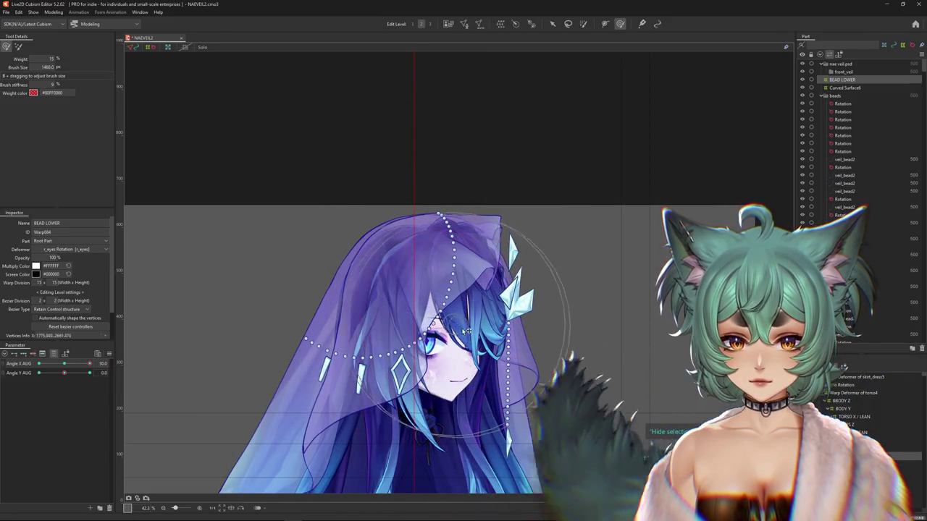
drag(428, 195, 329, 249)
- Sweep the head angle, resize the brush, and smooth the upper bead strand's curve at Angle X AUG 30
drag(63, 373, 90, 369)
drag(248, 311, 264, 293)
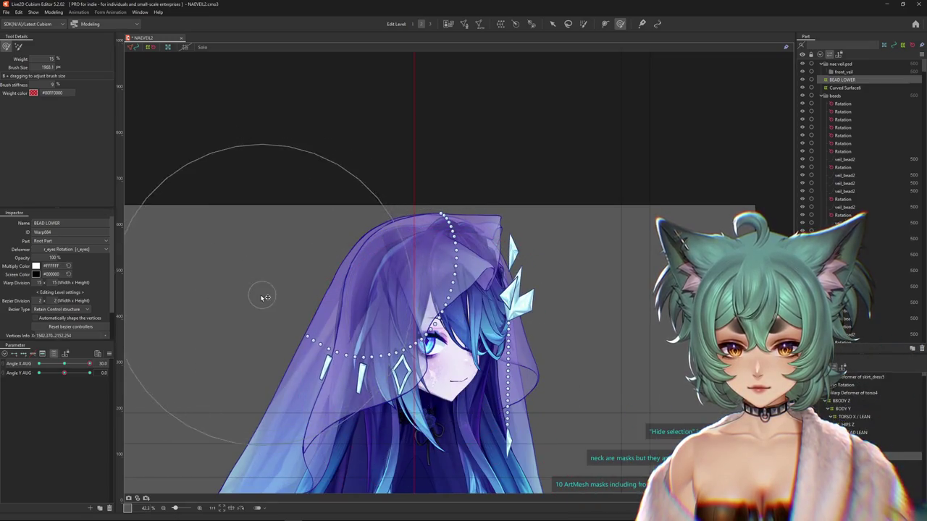
drag(384, 370, 455, 297)
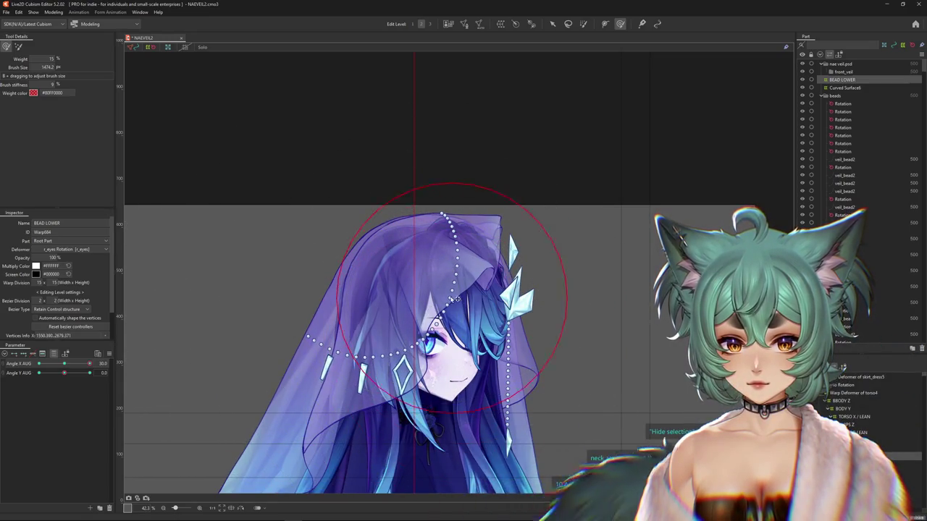
drag(89, 364, 70, 364)
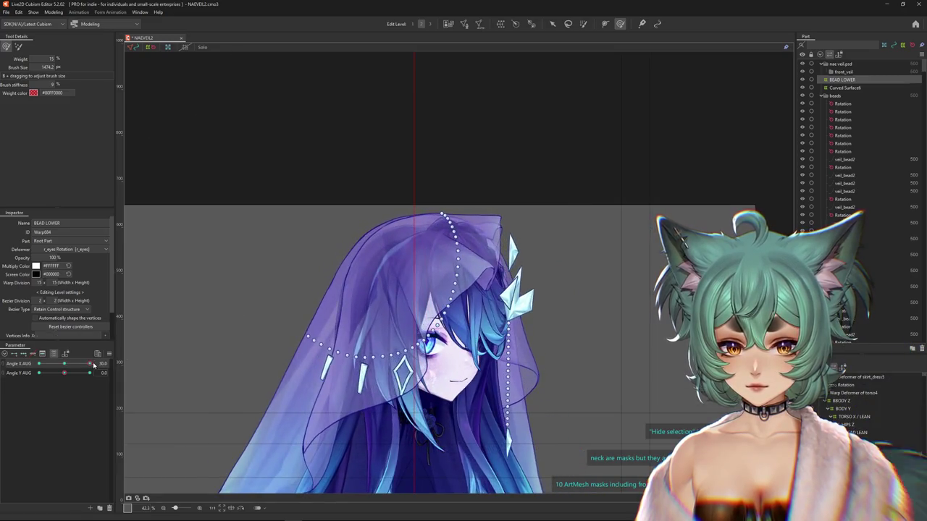
drag(311, 326, 352, 370)
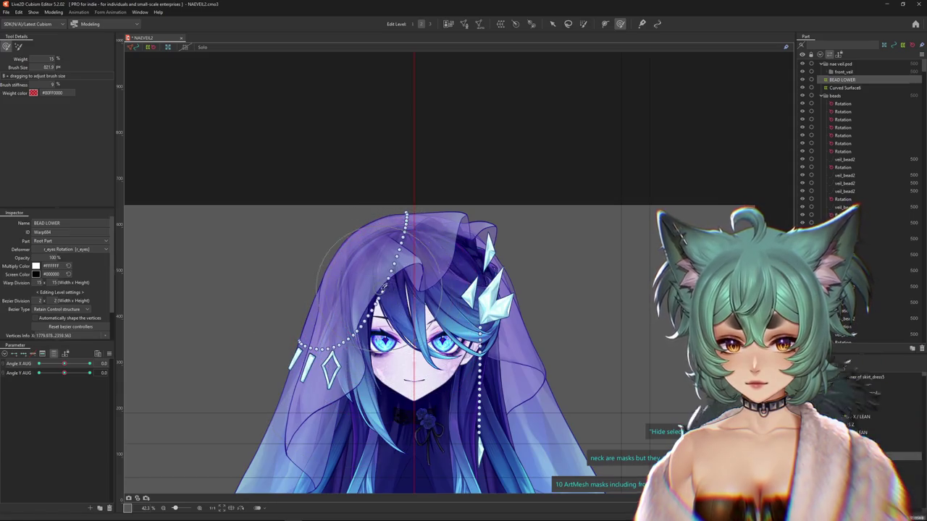
drag(382, 287, 410, 255)
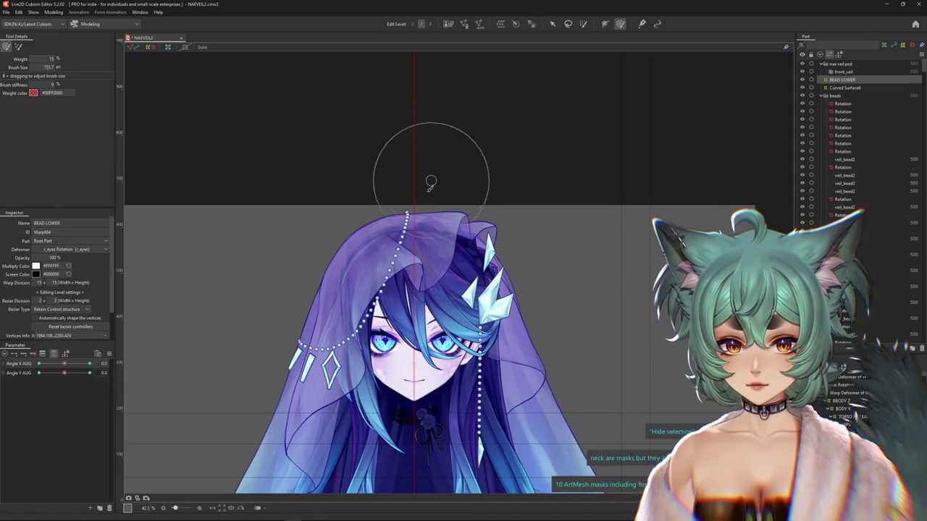
drag(79, 363, 89, 363)
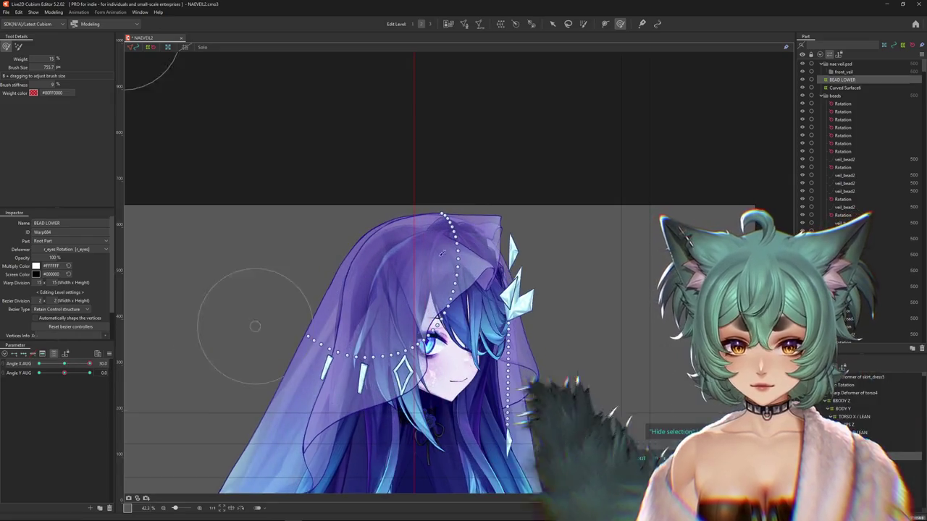
drag(457, 310, 463, 307)
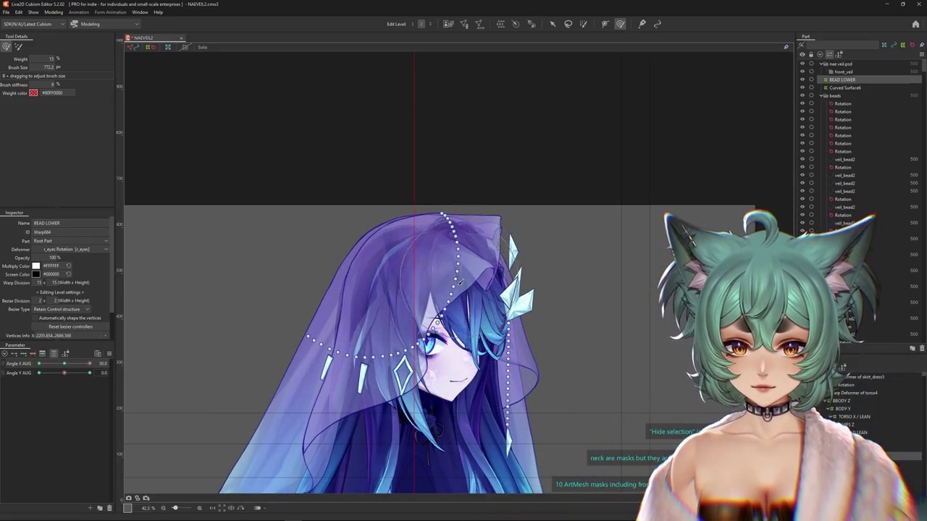
drag(448, 341, 449, 307)
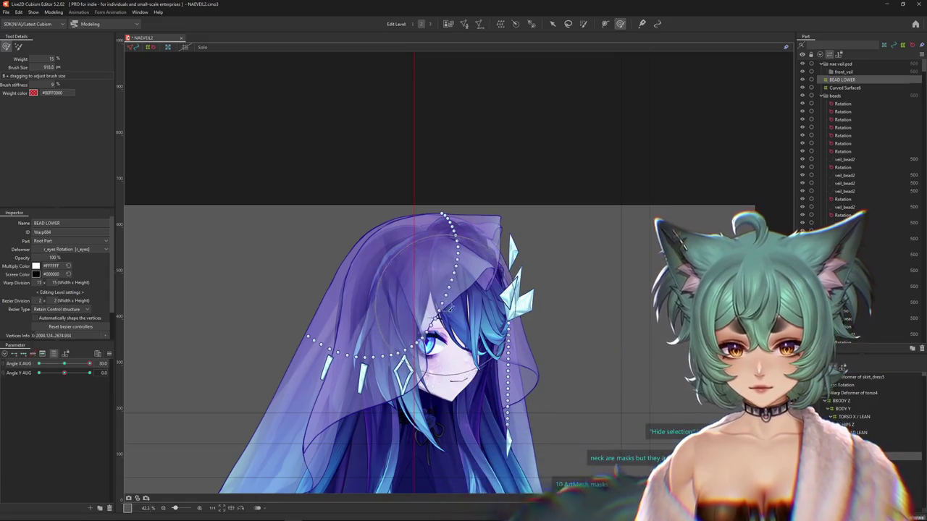
- Reshape the left beads at Angle X AUG -30, then the lower charms back at 30
mouse_move(90, 364)
mouse_down()
mouse_move(39, 363)
mouse_move(48, 367)
mouse_up()
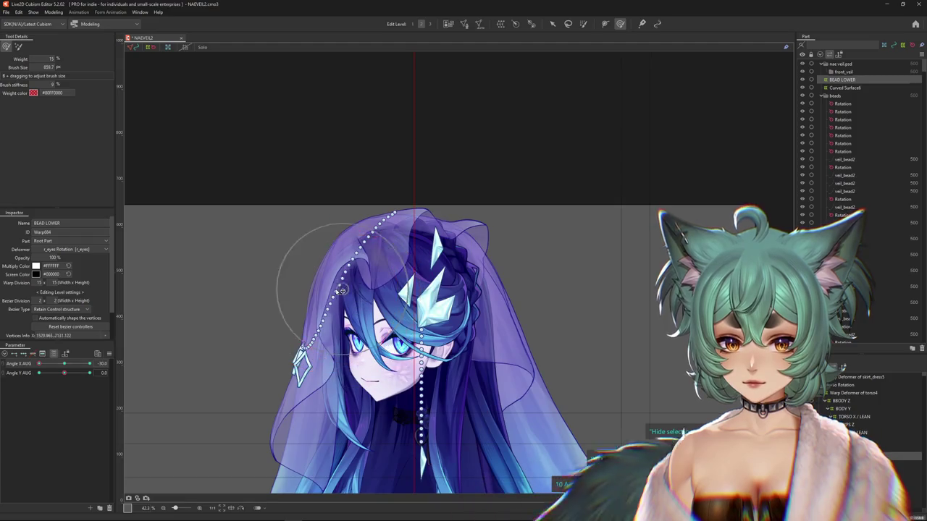
drag(337, 288, 293, 321)
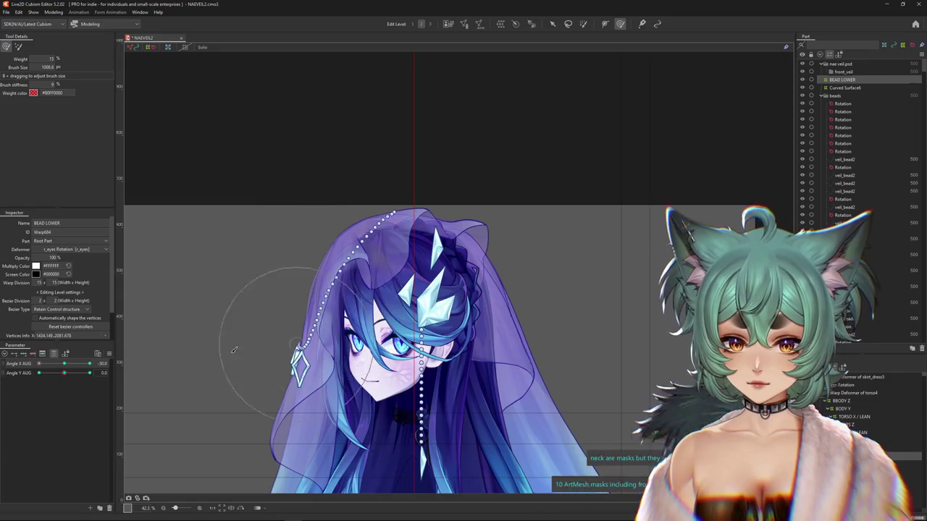
drag(42, 367, 65, 371)
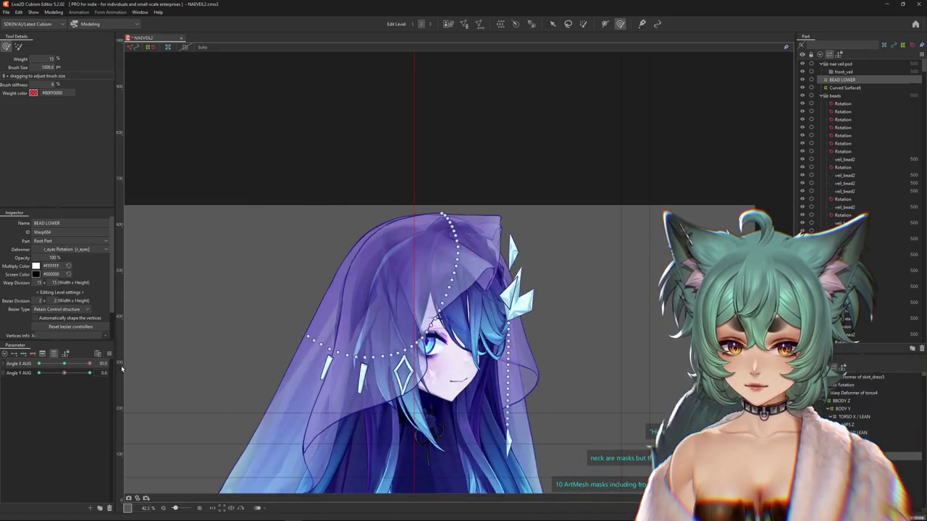
mouse_move(217, 311)
mouse_down()
mouse_move(262, 282)
mouse_move(281, 293)
mouse_up()
drag(325, 268, 313, 365)
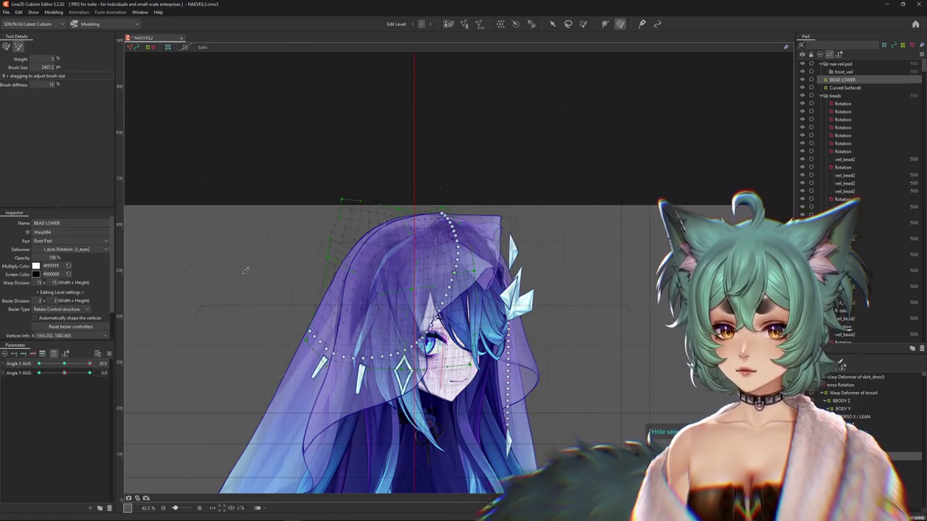
- With the head facing front, resize the Deform Brush to fit over the veil and head
drag(207, 268, 274, 358)
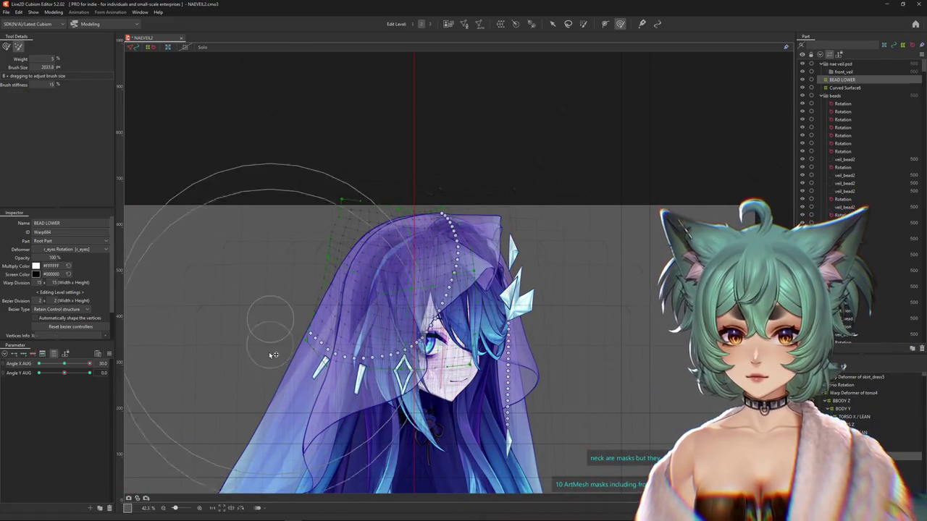
mouse_move(64, 364)
mouse_down()
mouse_move(65, 375)
mouse_move(89, 373)
mouse_up()
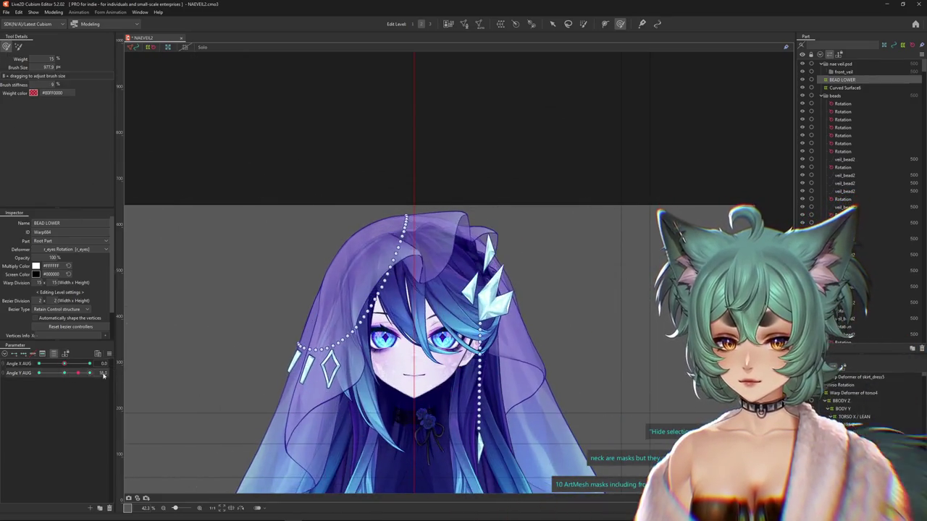
drag(265, 369, 340, 315)
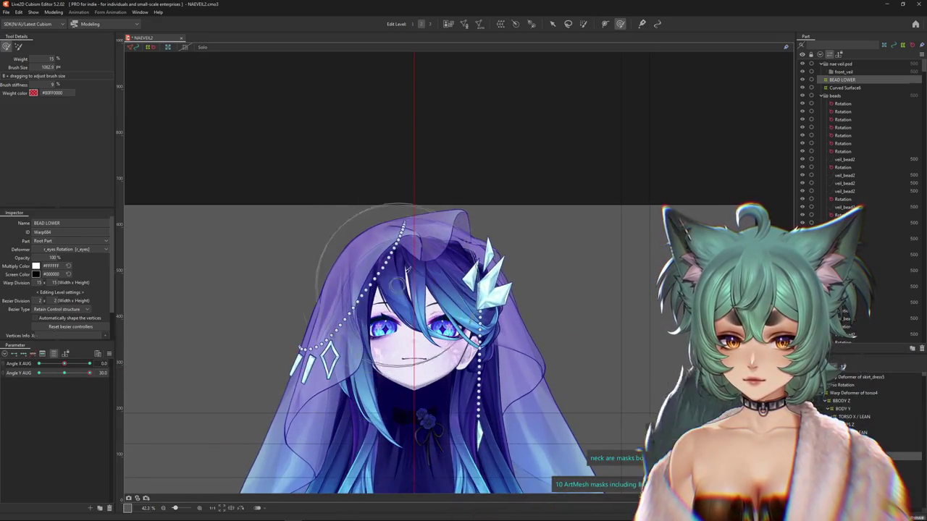
mouse_move(414, 200)
mouse_down()
mouse_move(427, 249)
mouse_move(424, 213)
mouse_up()
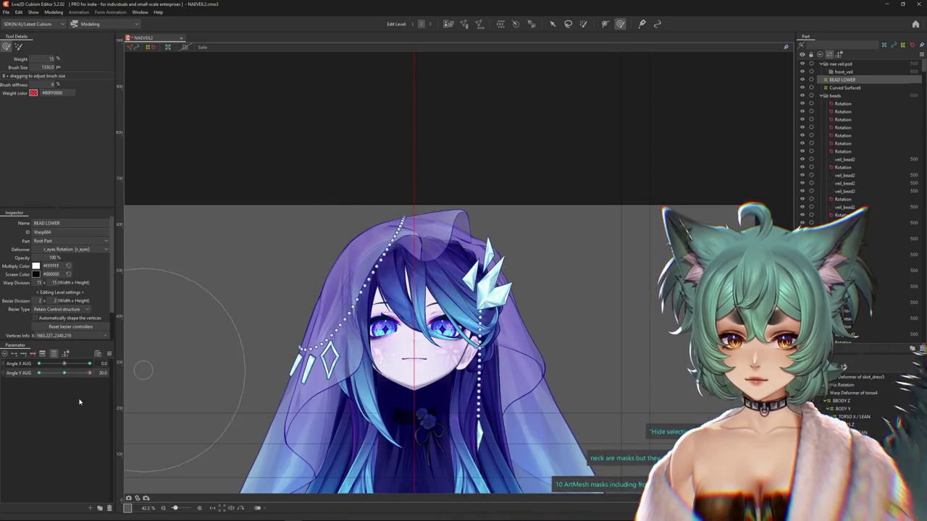
drag(373, 250, 404, 193)
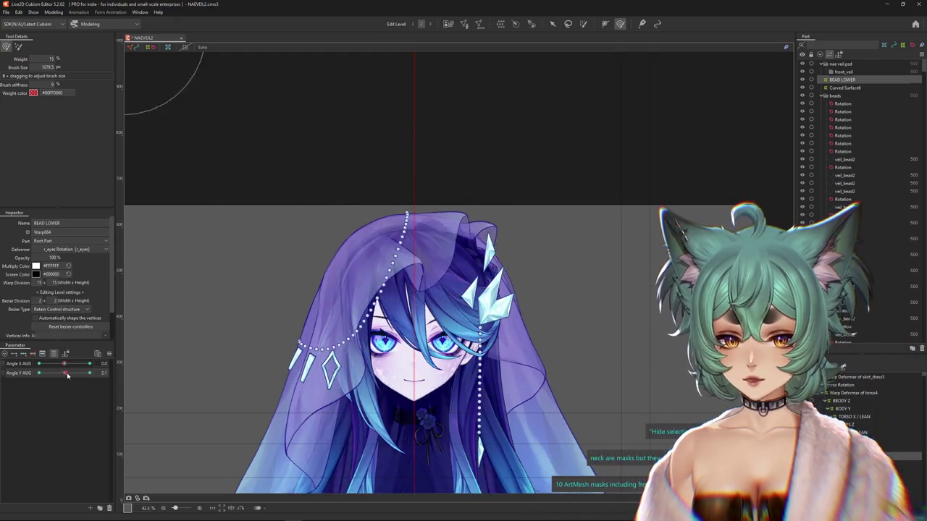
mouse_move(377, 247)
mouse_down()
mouse_move(394, 217)
mouse_move(405, 215)
mouse_up()
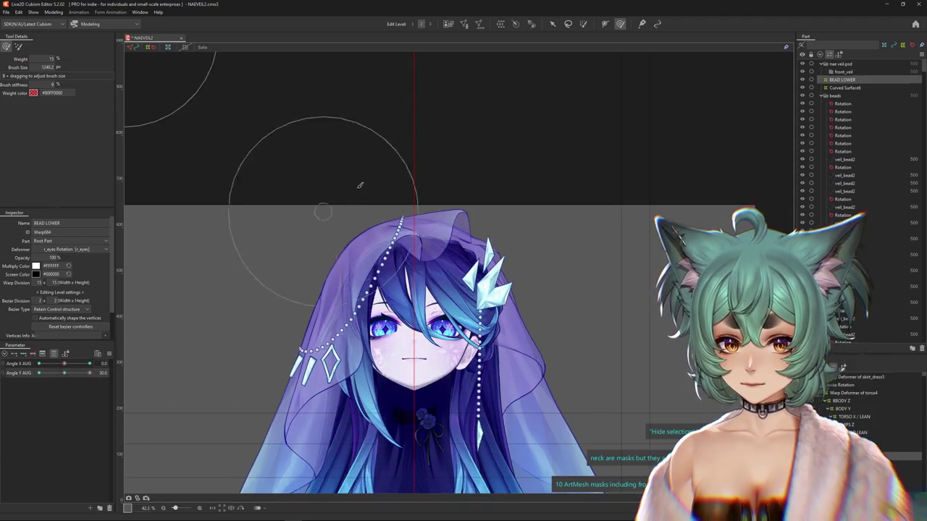
- Reshape the lower bead strands, including the left strand, for the vertically tilted head
drag(89, 373, 17, 389)
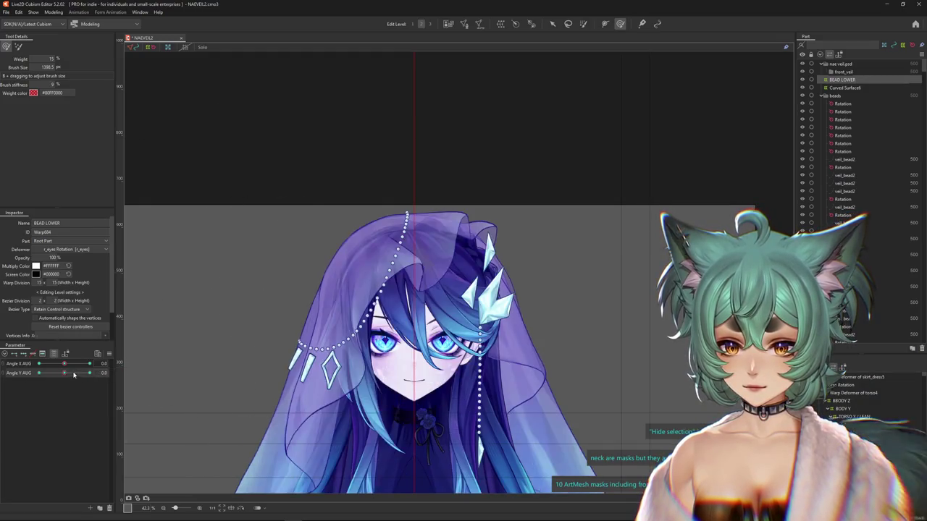
drag(409, 250, 424, 251)
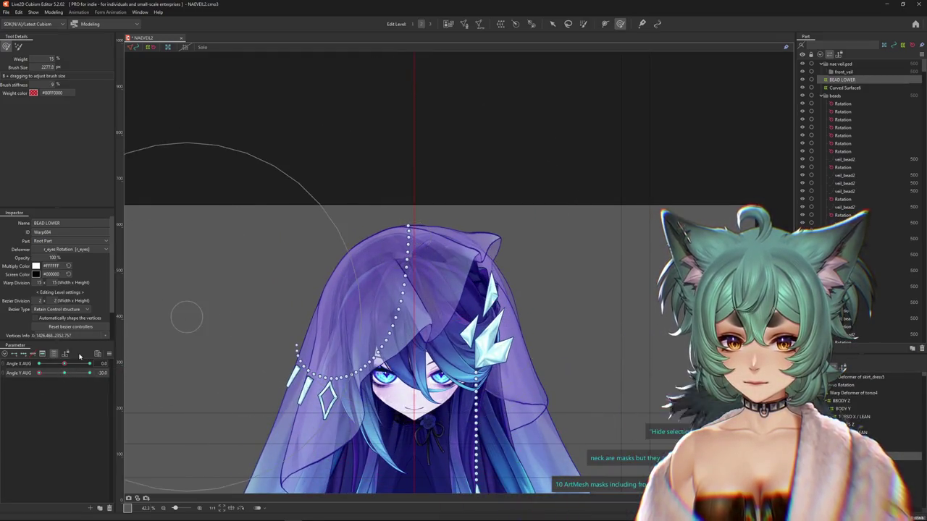
drag(64, 372, 33, 373)
mouse_move(434, 220)
mouse_down()
mouse_move(403, 331)
mouse_move(421, 276)
mouse_up()
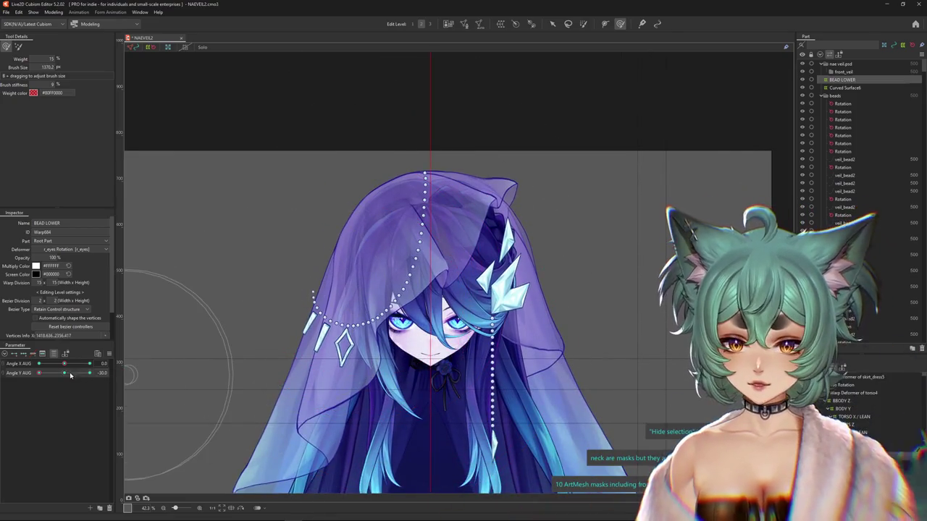
mouse_move(290, 260)
mouse_down()
mouse_move(295, 313)
mouse_move(348, 353)
mouse_up()
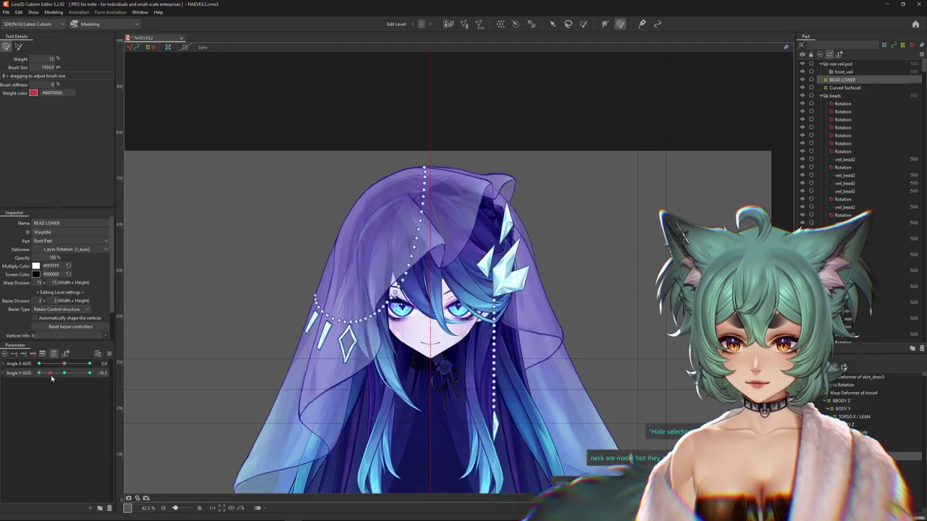
drag(401, 292, 398, 251)
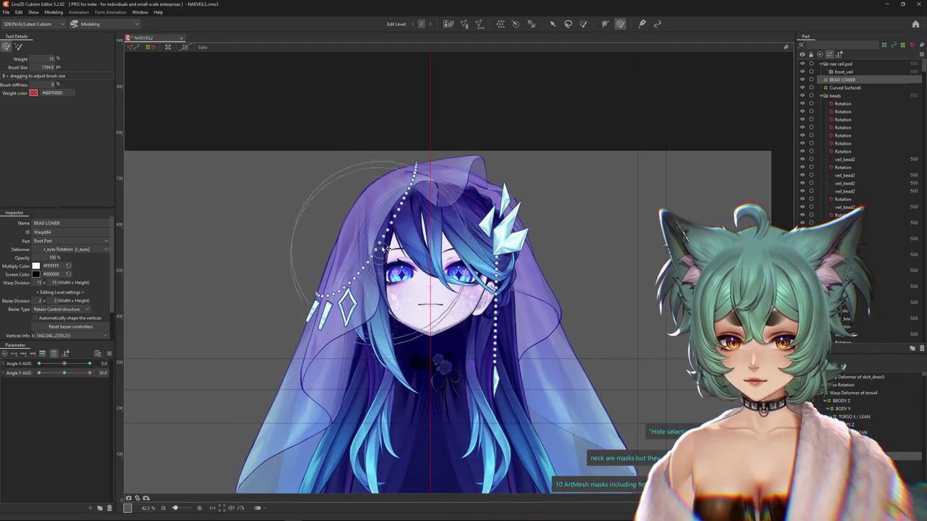
drag(408, 219, 332, 280)
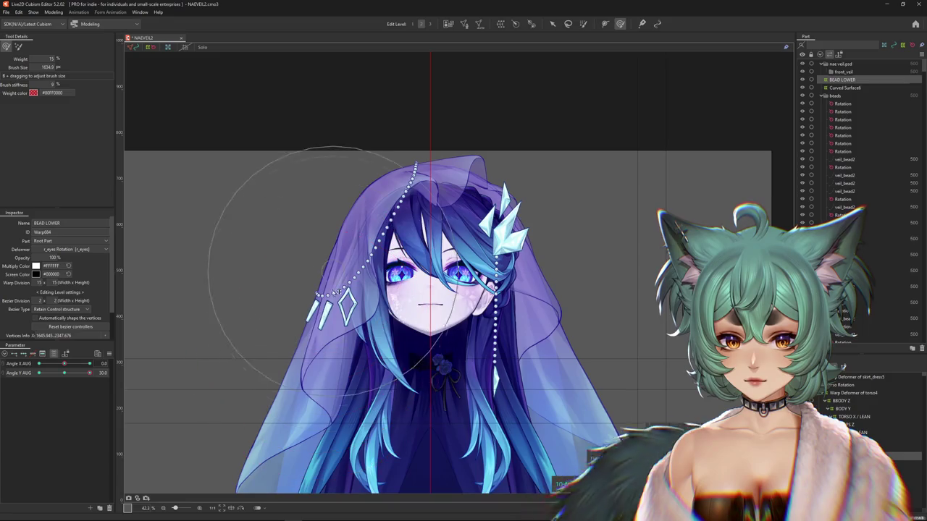
- Check the beads with the head tilted fully down, then brush them at Angle X AUG 30
drag(113, 372, 22, 386)
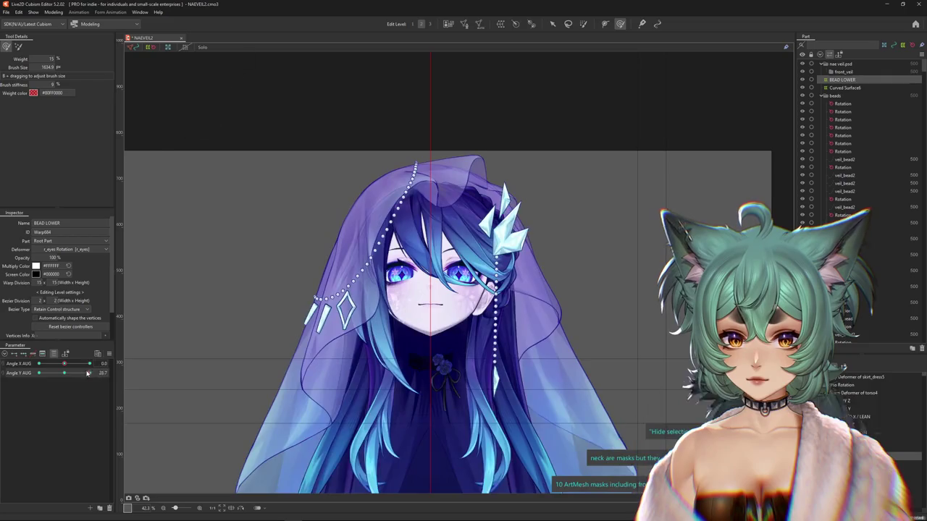
drag(153, 368, 408, 301)
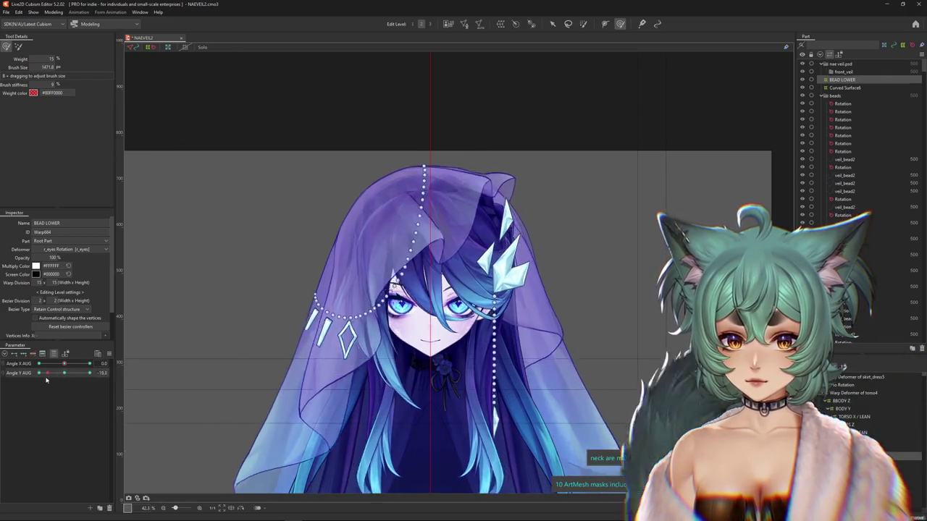
drag(65, 363, 93, 362)
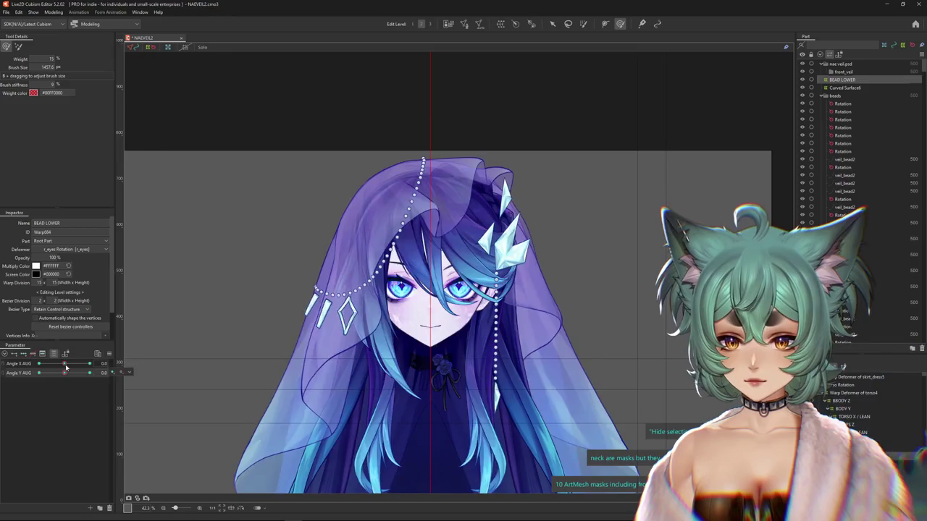
drag(483, 287, 479, 244)
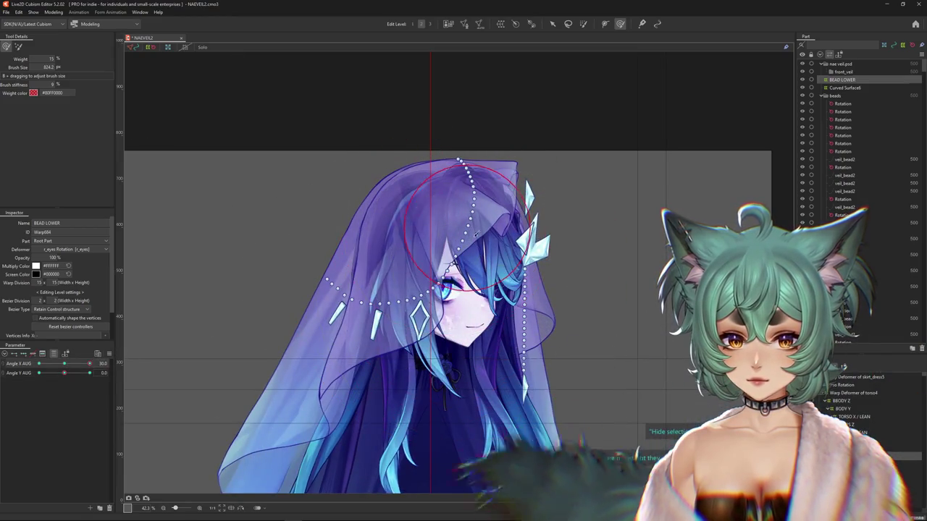
- Brush the bead strands along the veil's side while scrubbing Angle X AUG to preview the turn
mouse_move(180, 324)
mouse_down()
mouse_move(405, 321)
mouse_move(306, 276)
mouse_move(485, 262)
mouse_up()
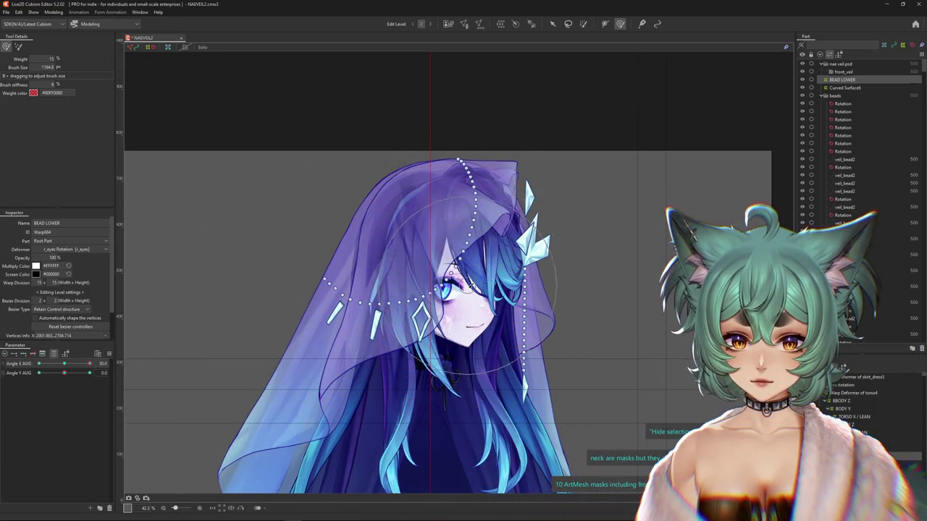
mouse_move(64, 363)
mouse_down()
mouse_move(95, 364)
mouse_move(22, 364)
mouse_up()
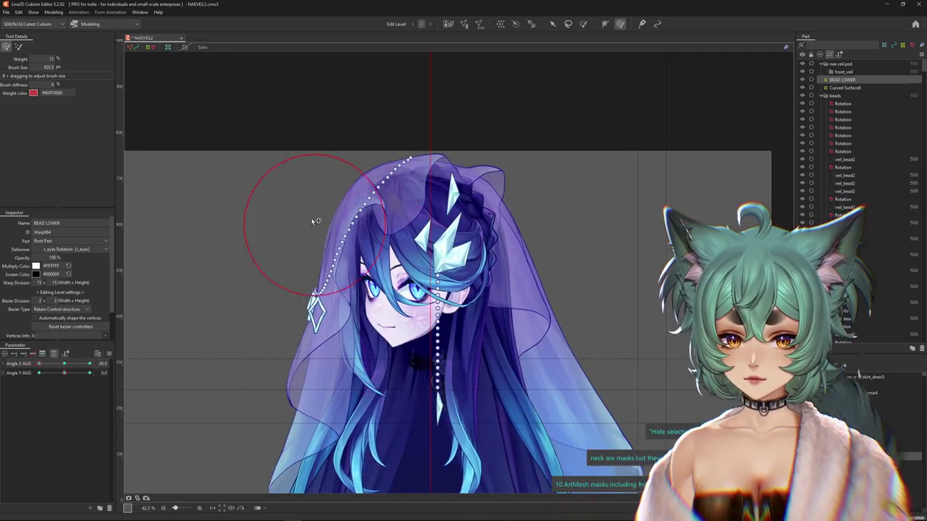
drag(407, 200, 336, 309)
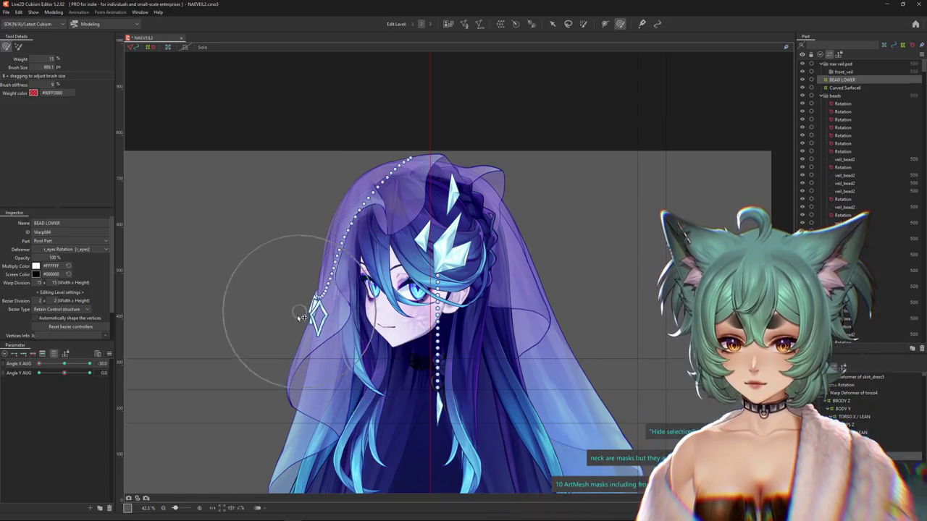
drag(65, 365, 67, 365)
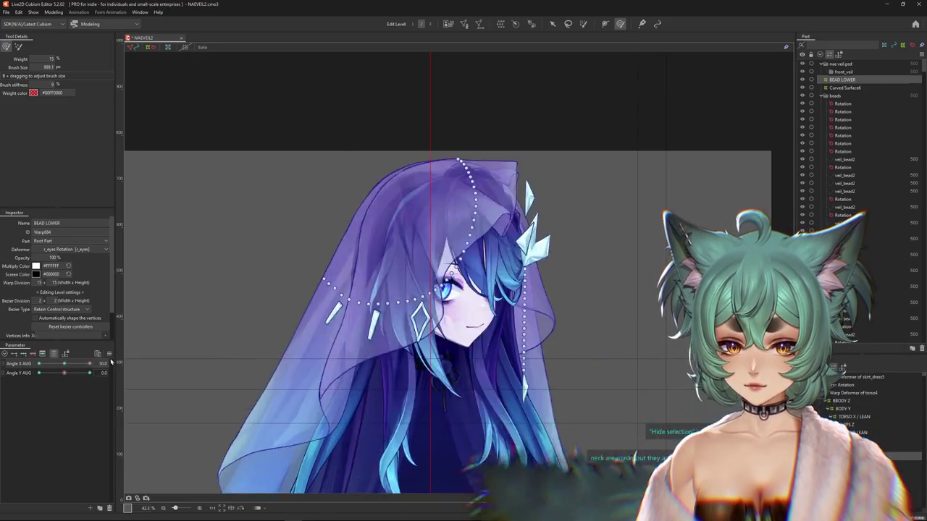
drag(67, 366, 64, 370)
- At Angle Y AUG 30, drape the bead strand down the veil's left side, checking the tilt
click(64, 372)
drag(382, 118, 356, 197)
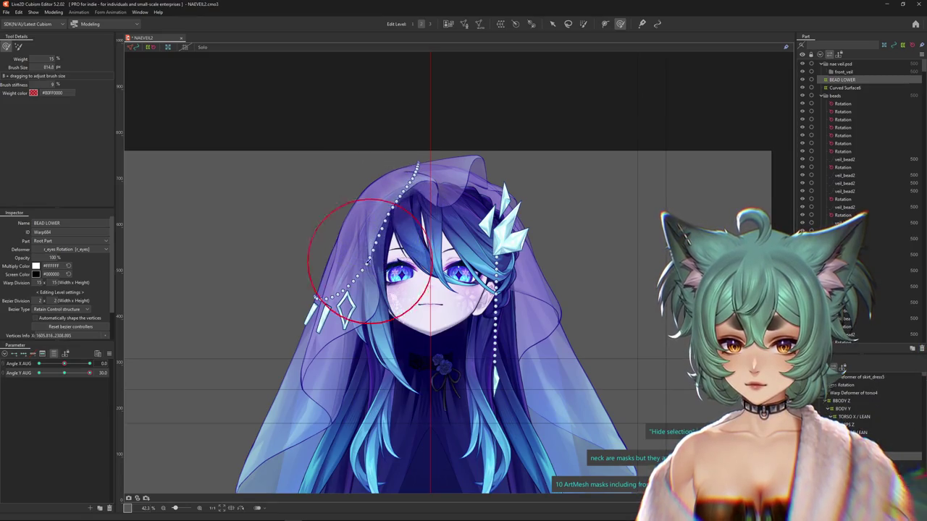
drag(386, 269, 435, 116)
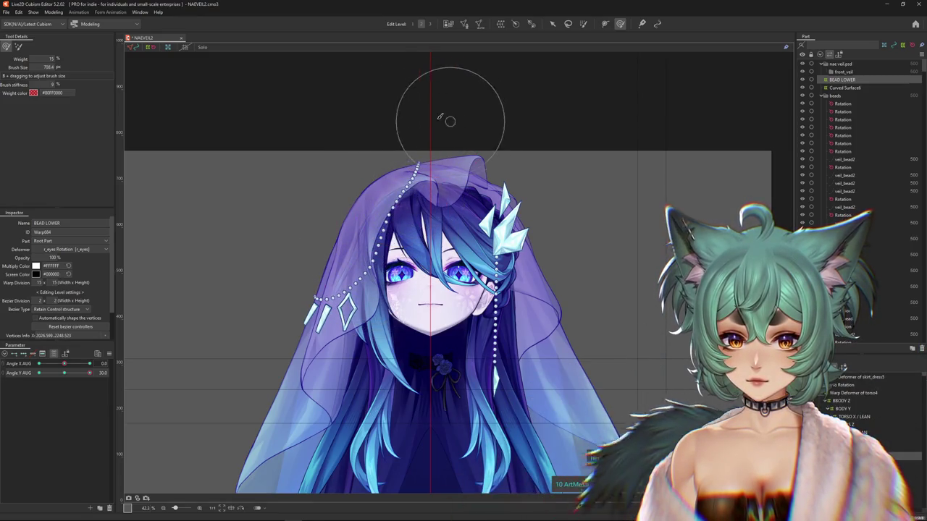
drag(65, 363, 64, 363)
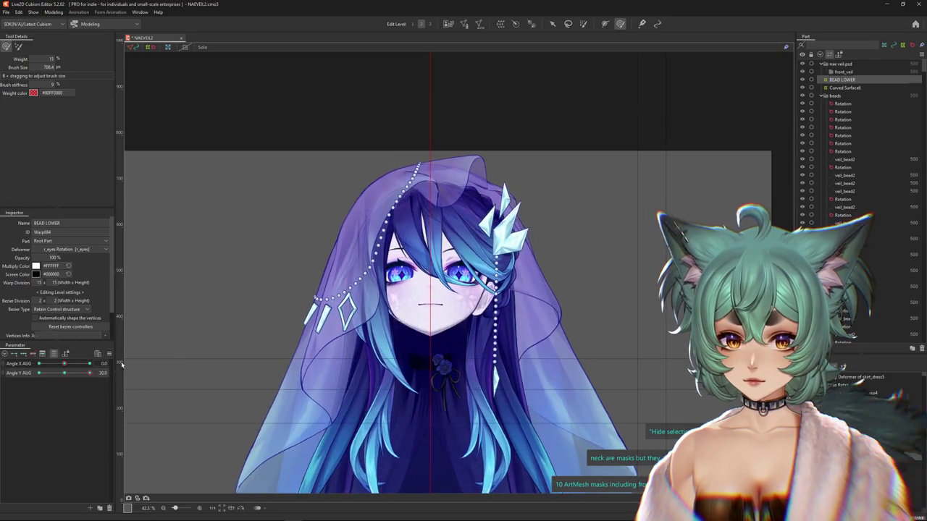
drag(68, 374, 110, 373)
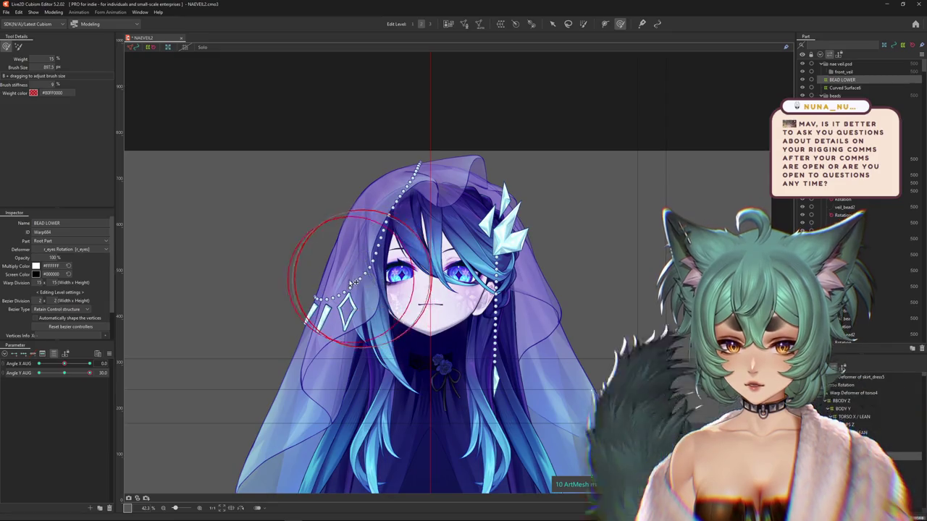
drag(382, 282, 348, 289)
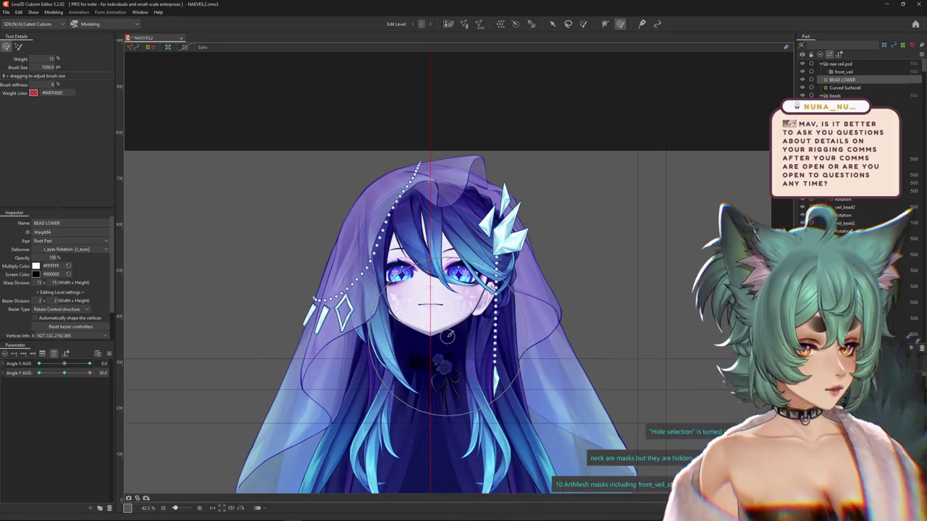
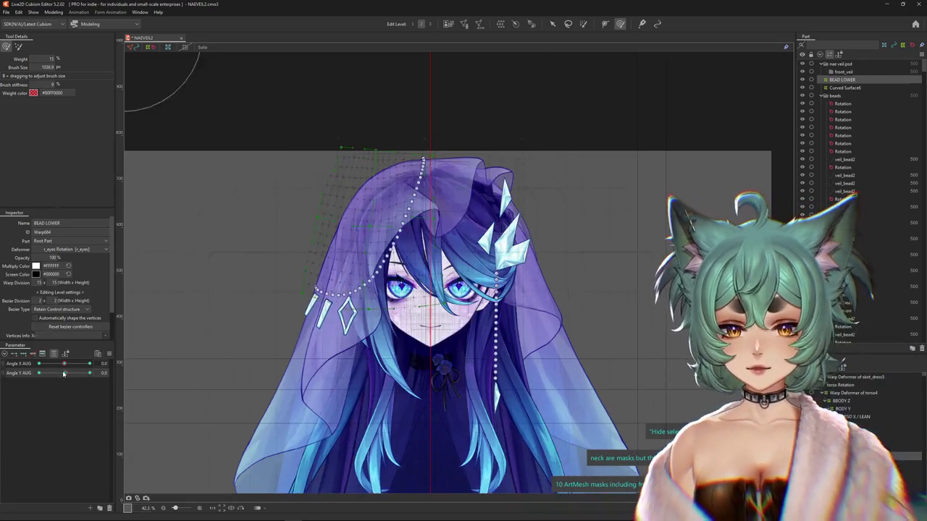
- Brush the veil near the crown, then pose the head at Angle Y AUG 0 and Angle X AUG 30
drag(357, 265, 415, 216)
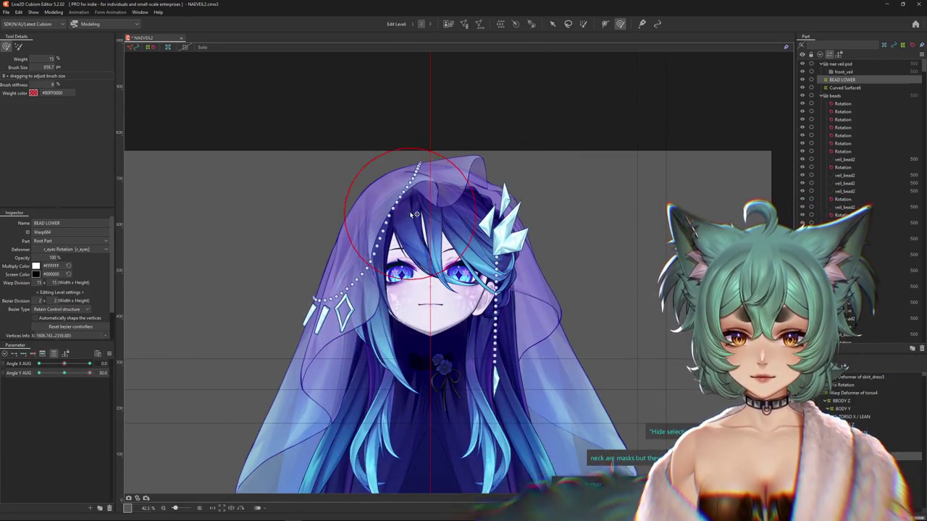
mouse_move(424, 175)
mouse_down()
mouse_move(403, 145)
mouse_move(447, 136)
mouse_move(413, 139)
mouse_move(414, 180)
mouse_up()
click(67, 374)
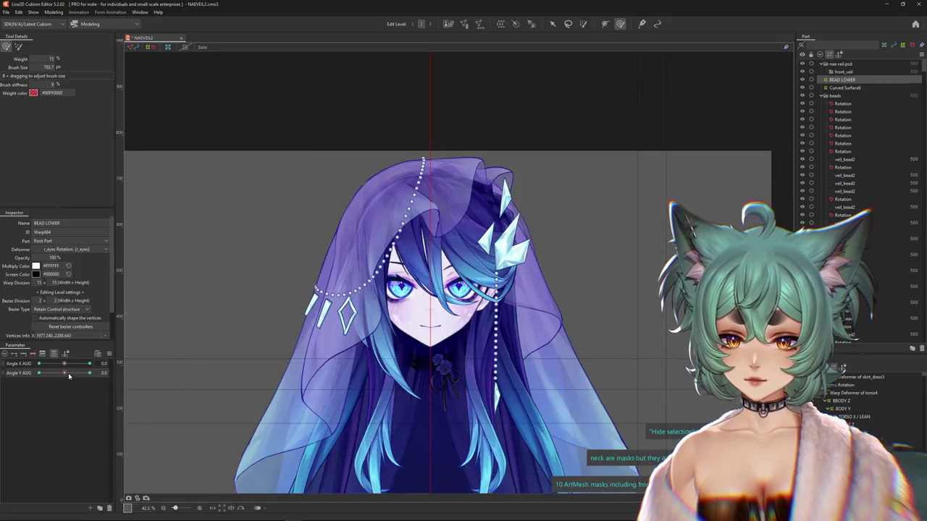
drag(73, 365, 89, 364)
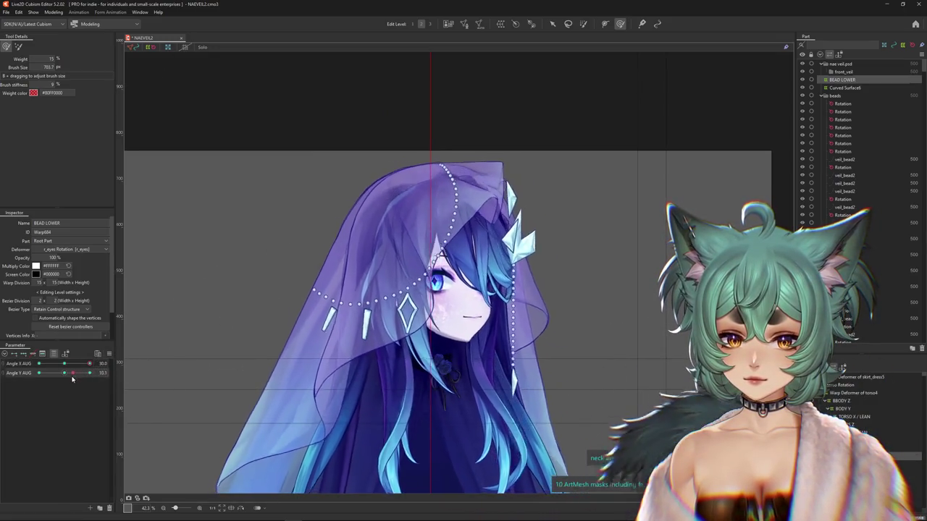
- Raise the head to Angle Y AUG 30 and nudge the bead chain and veil into place
drag(67, 377, 89, 374)
drag(289, 289, 414, 173)
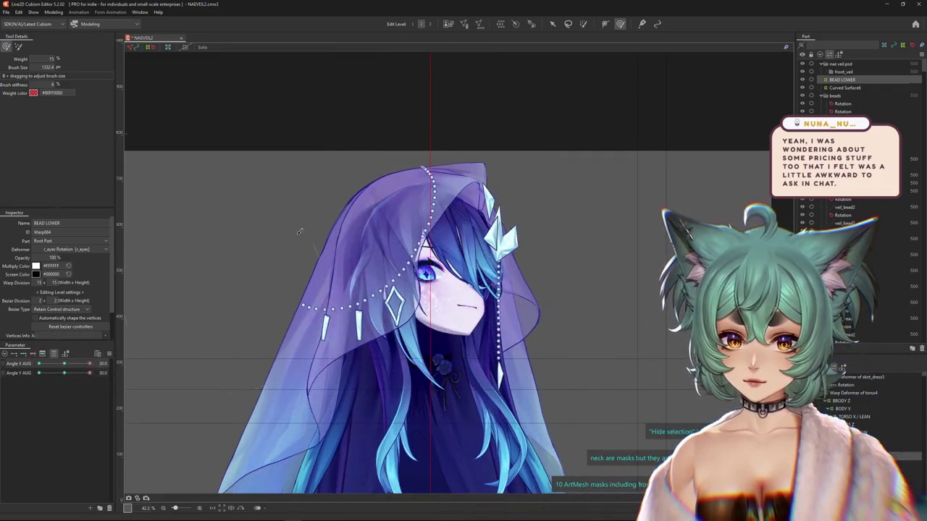
drag(419, 179, 435, 168)
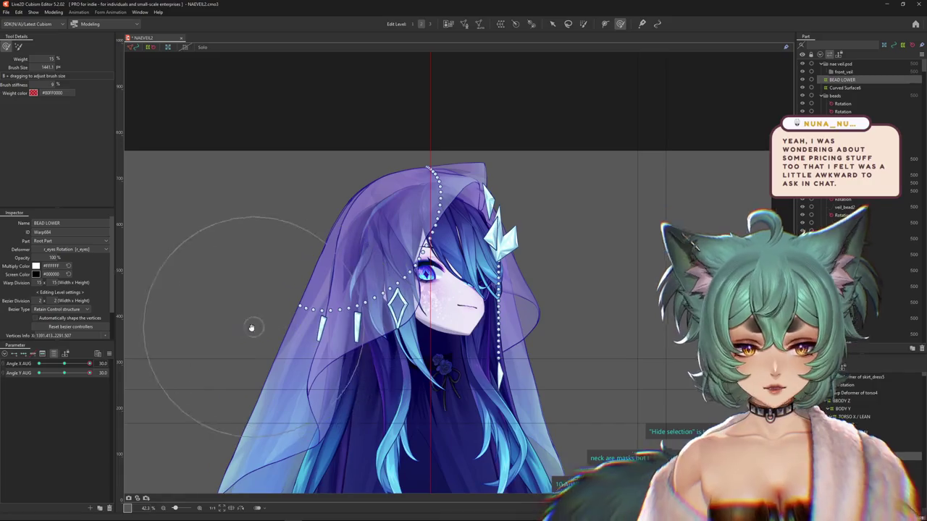
scroll(251, 319, up, 1)
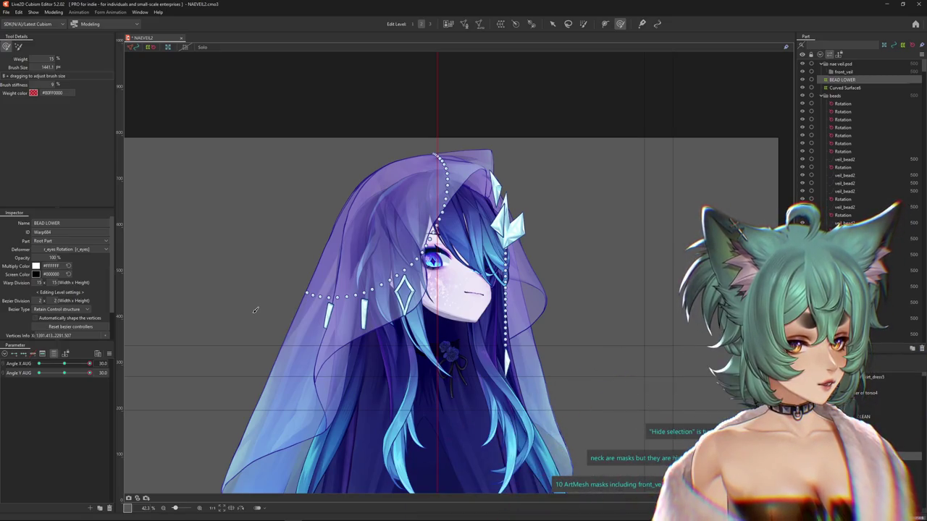
- Brush-sculpt the veil edge, top of head and face area around the raised head
drag(254, 310, 239, 282)
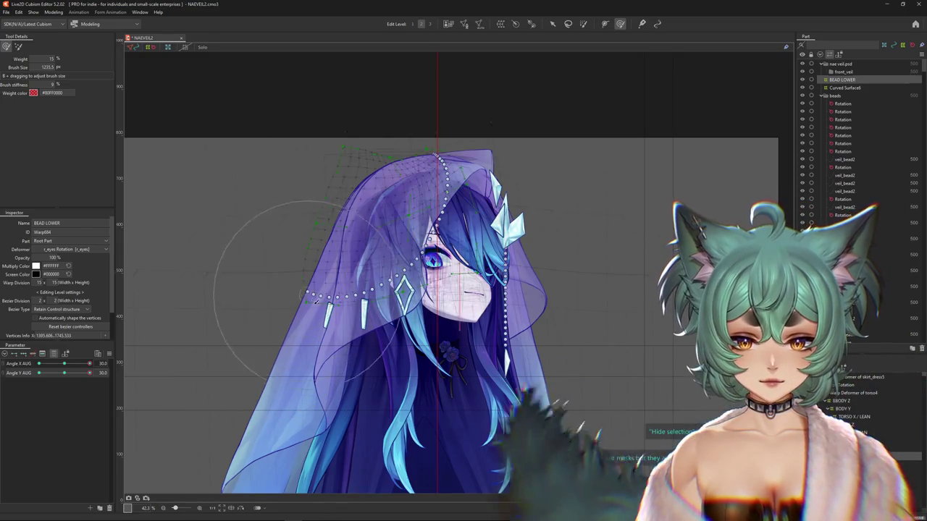
mouse_move(336, 306)
mouse_down()
mouse_move(442, 294)
mouse_move(438, 184)
mouse_up()
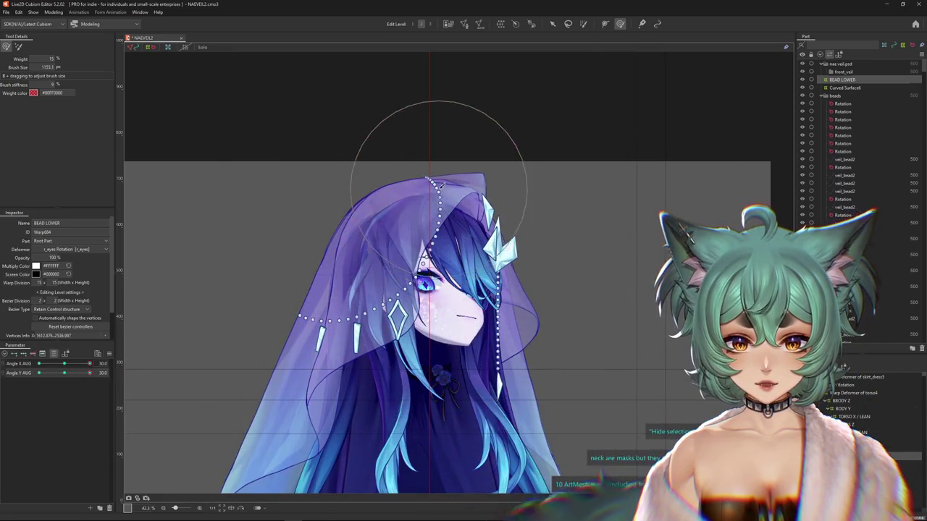
drag(229, 249, 246, 316)
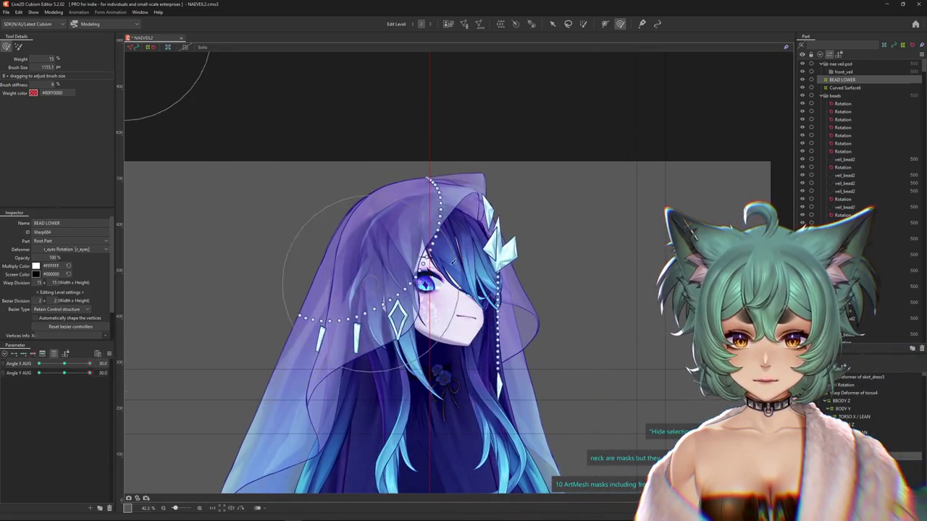
drag(477, 230, 433, 307)
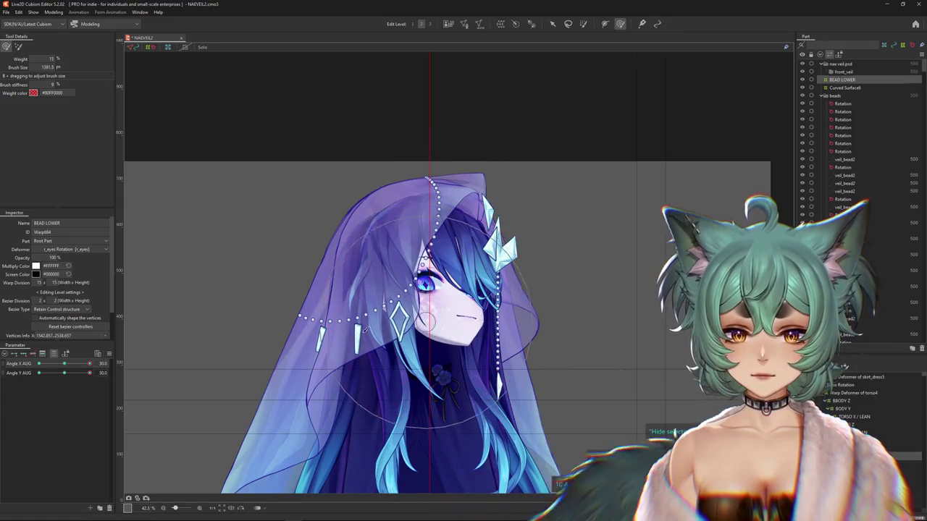
mouse_move(79, 369)
mouse_down()
mouse_move(224, 338)
mouse_move(454, 246)
mouse_up()
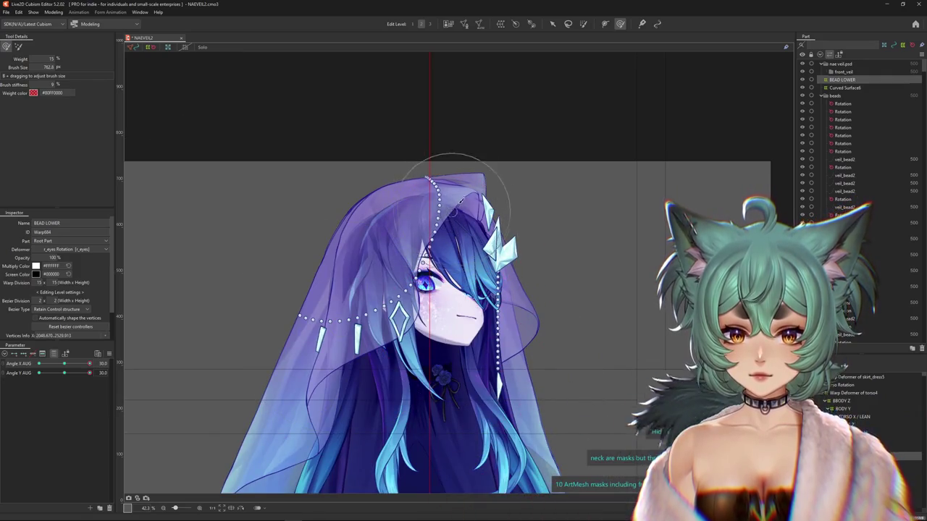
- Scrub Angle X between front and side, refining the veil over the crown and left side
drag(71, 370, 183, 321)
drag(427, 290, 464, 238)
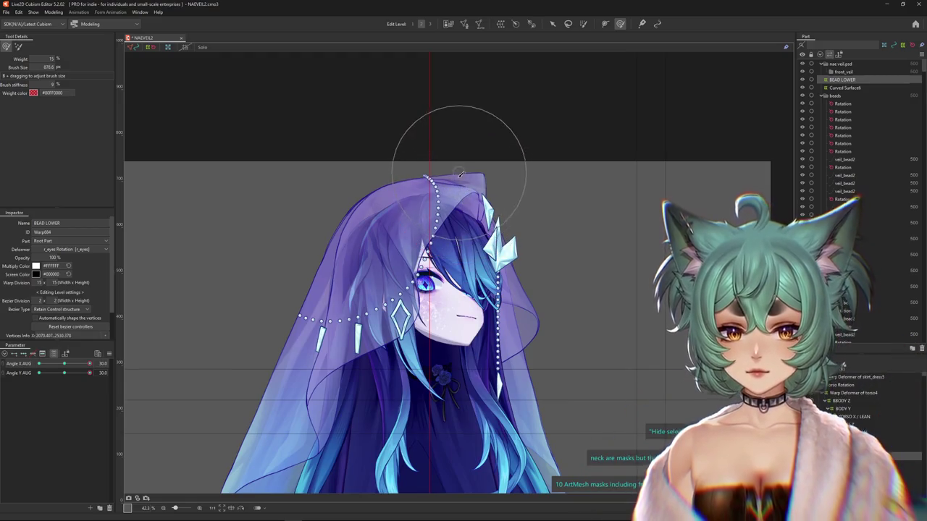
drag(89, 363, 102, 362)
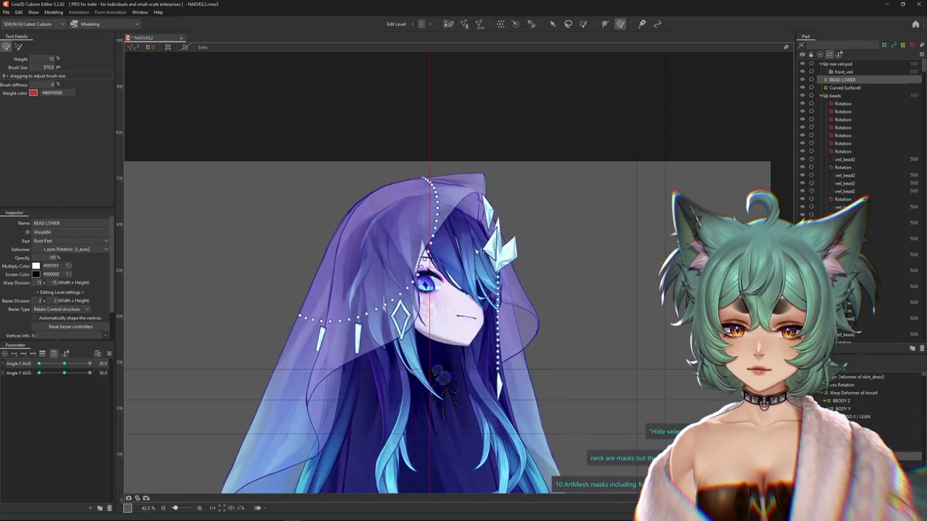
drag(443, 260, 478, 208)
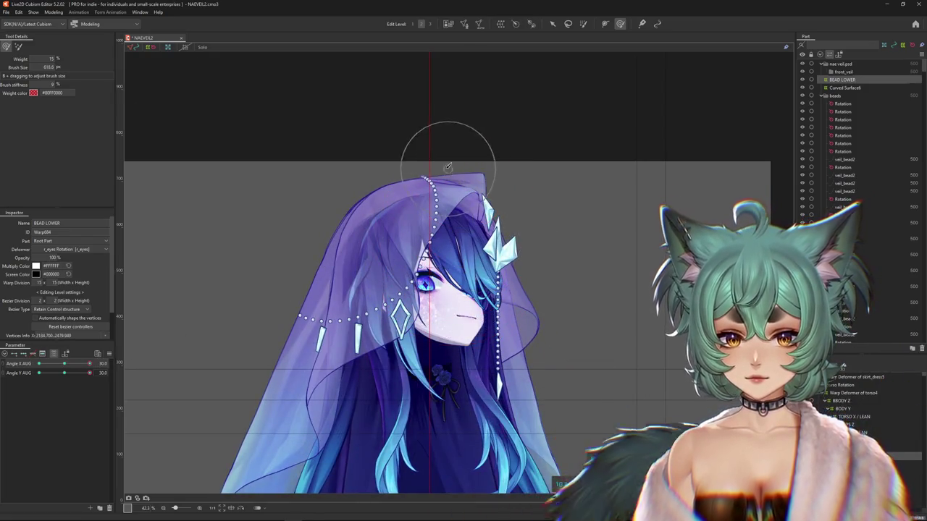
drag(76, 365, 89, 363)
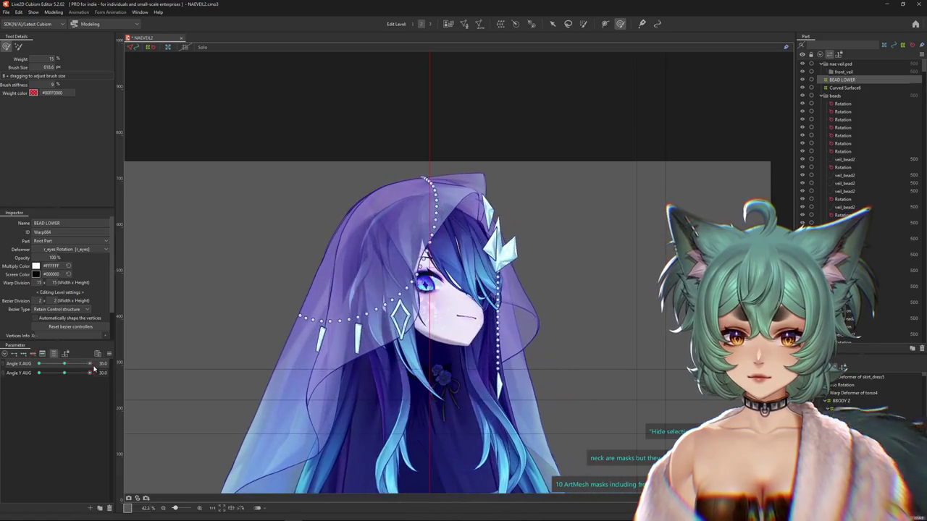
drag(393, 186, 417, 252)
drag(63, 364, 64, 363)
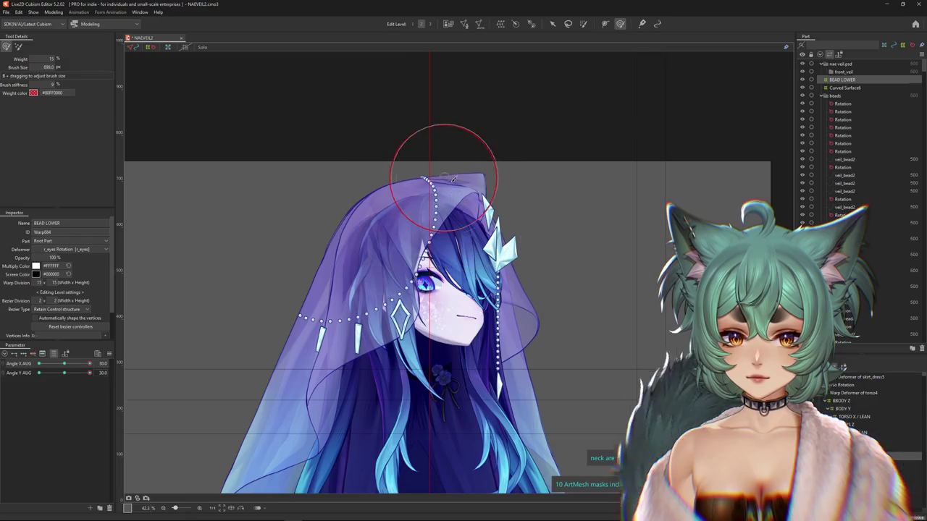
drag(131, 362, 380, 321)
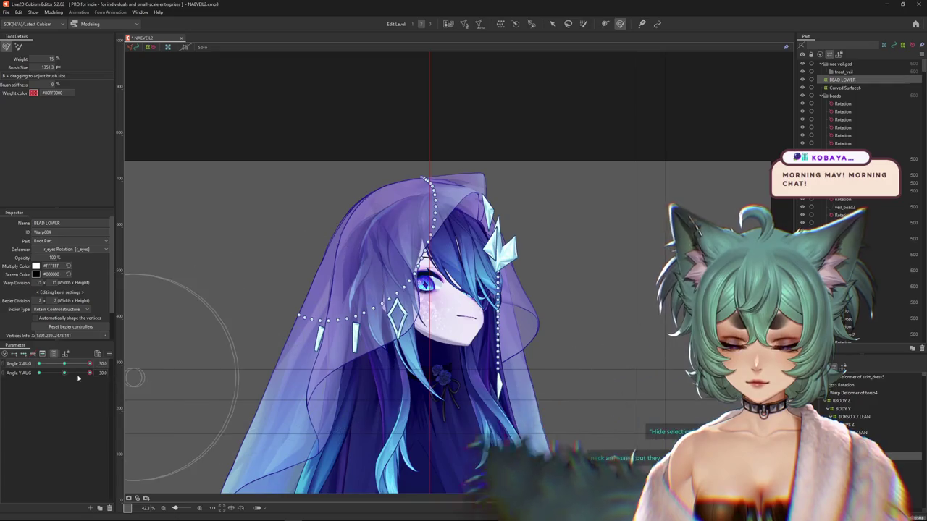
drag(372, 305, 267, 343)
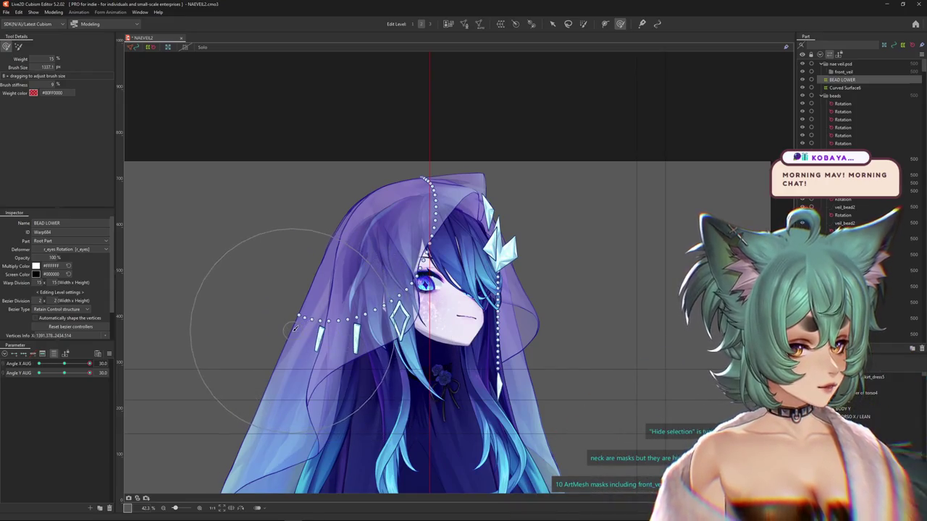
- Broadly reshape the veil across front and side views, ending at Angle X AUG -30
drag(60, 360, 97, 362)
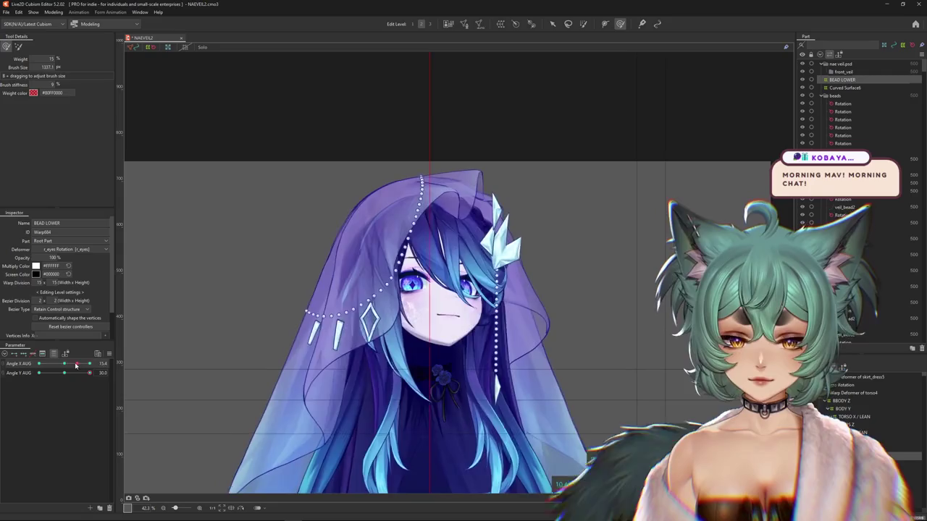
mouse_move(97, 362)
mouse_down()
mouse_move(256, 362)
mouse_move(382, 291)
mouse_up()
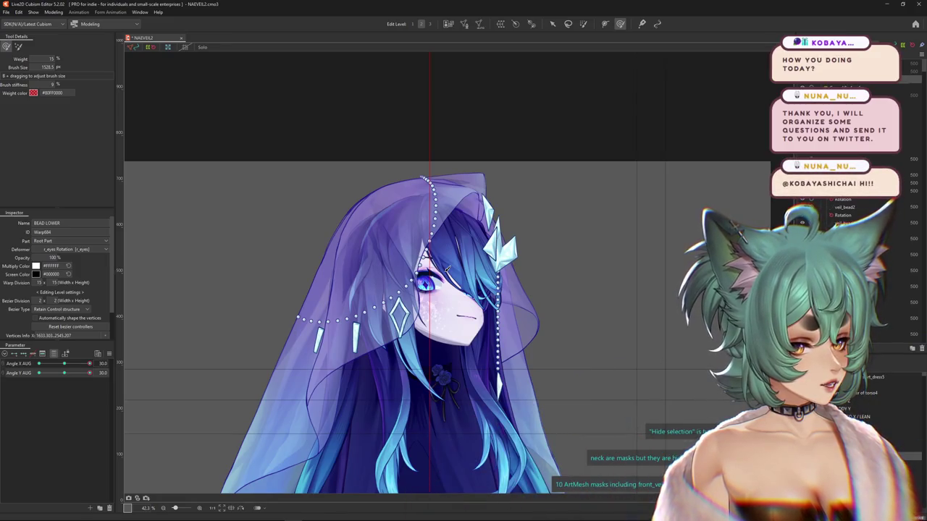
mouse_move(90, 362)
mouse_down()
mouse_move(65, 362)
mouse_move(92, 373)
mouse_up()
drag(64, 363, 92, 363)
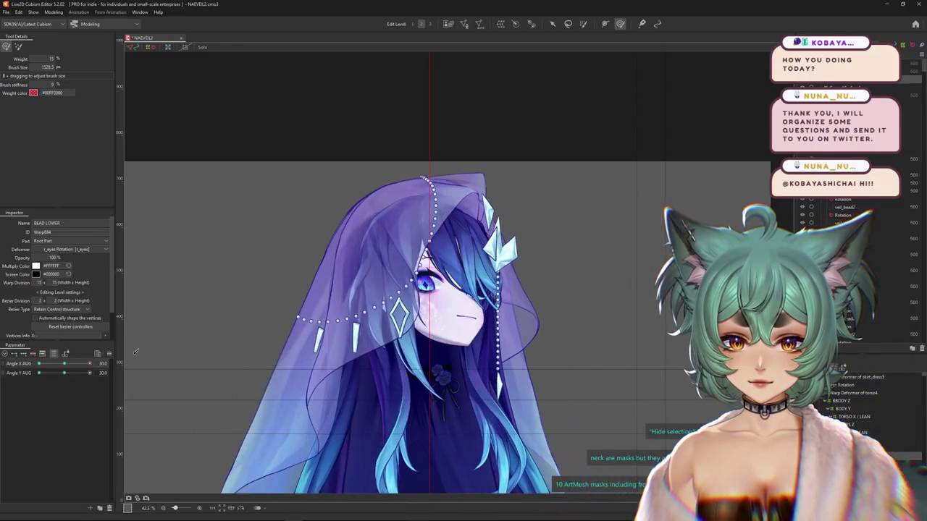
drag(422, 165, 429, 253)
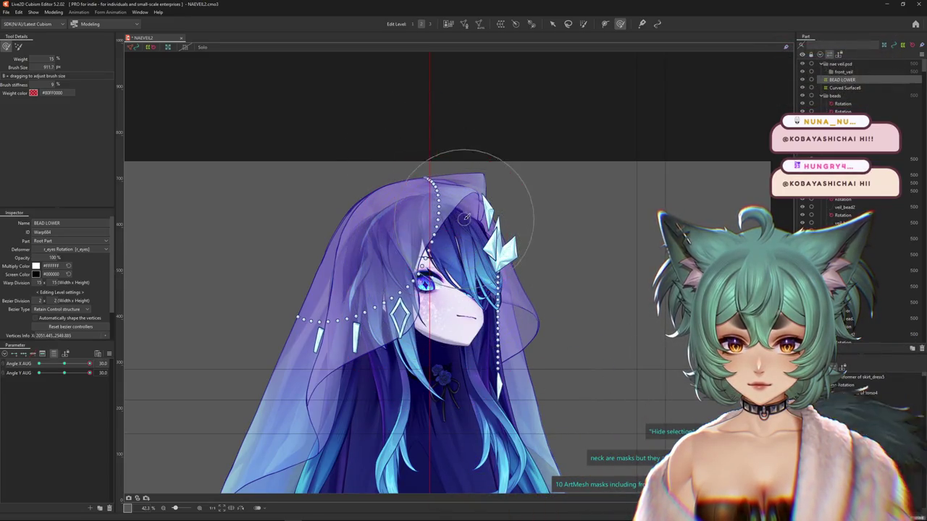
drag(89, 362, 95, 375)
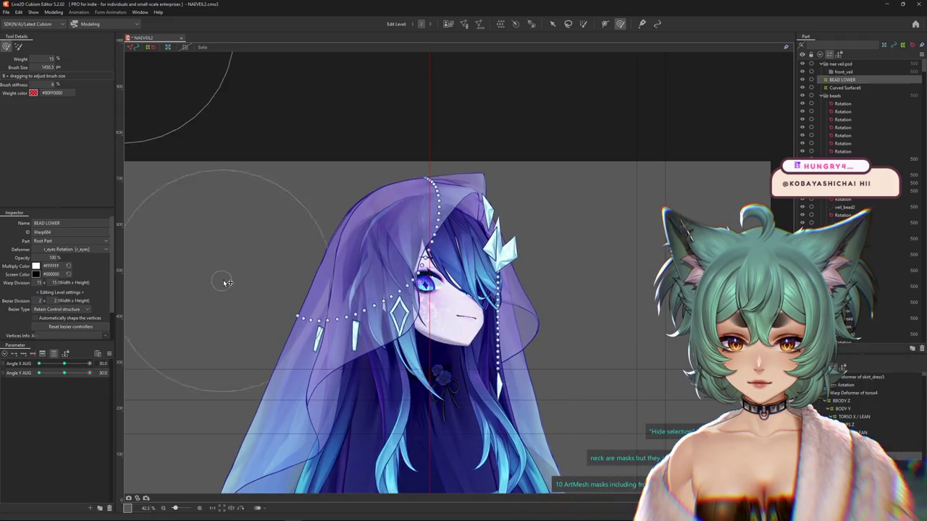
drag(89, 363, 38, 363)
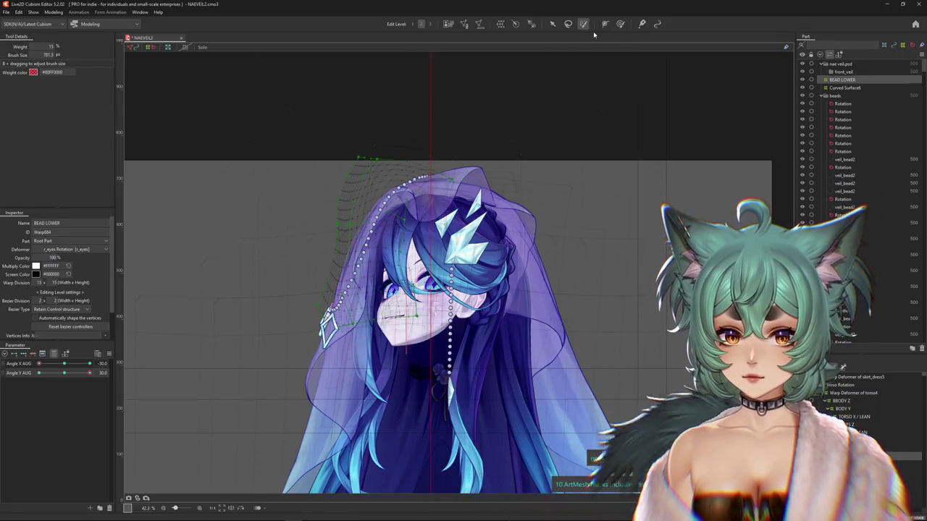
- Switch to another deformation brush and adjust its weight and size over the veil
key(b)
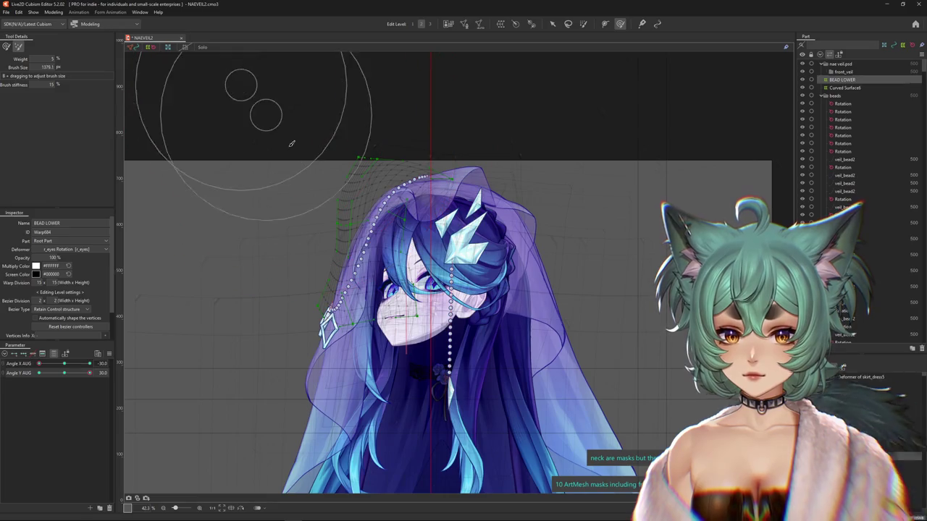
drag(291, 142, 273, 130)
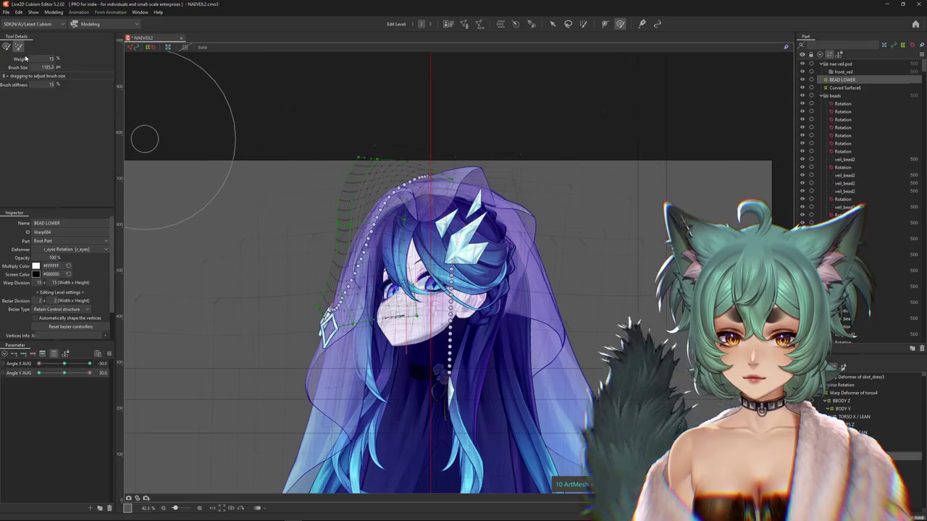
mouse_move(307, 264)
mouse_down()
mouse_move(323, 250)
mouse_move(296, 309)
mouse_up()
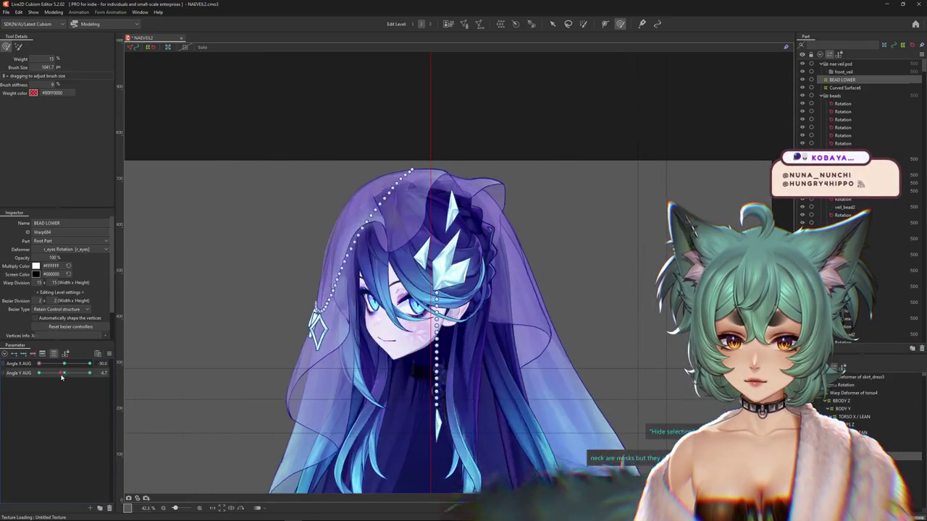
drag(268, 248, 355, 277)
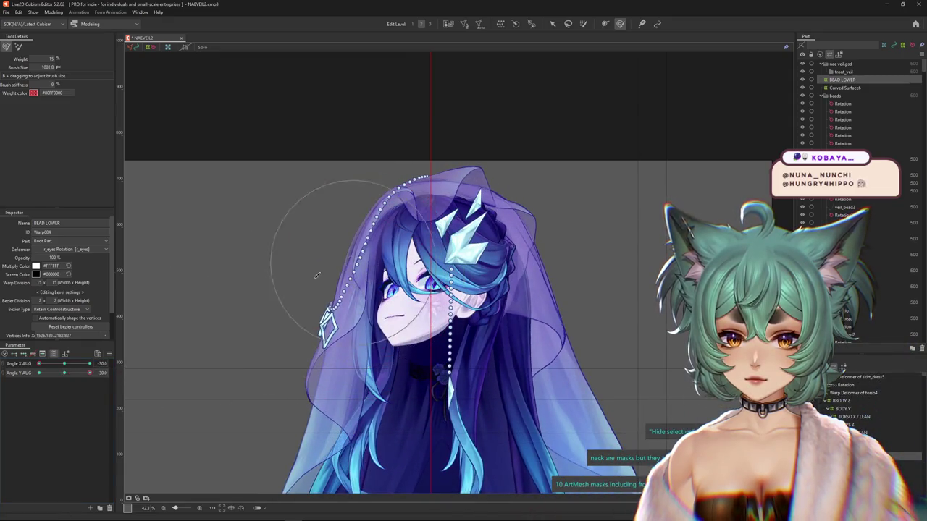
- Preview head turns and tilts, leaving Angle Y AUG at -30
click(64, 372)
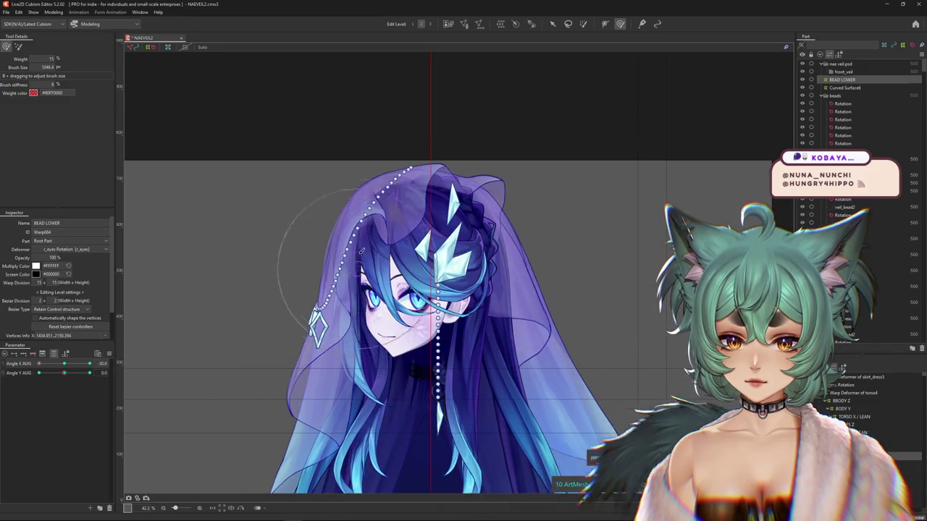
drag(63, 369, 99, 364)
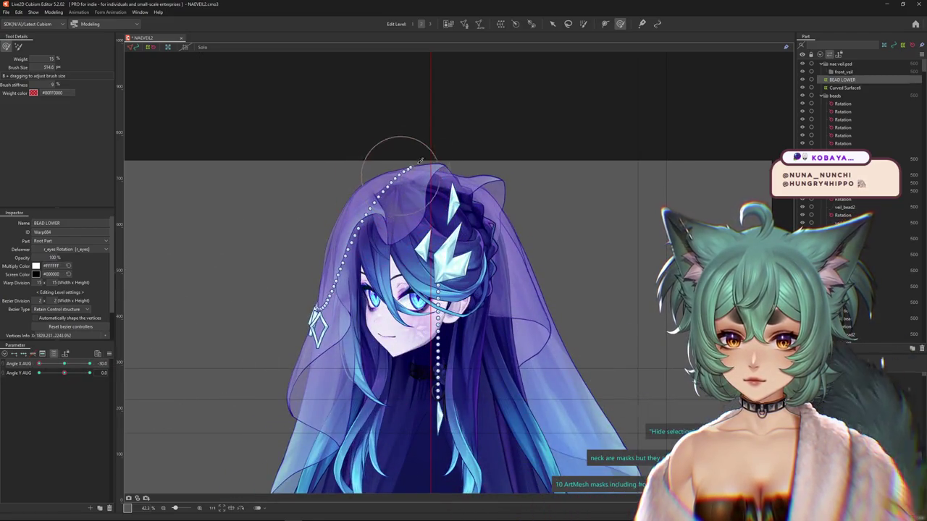
mouse_move(65, 373)
mouse_down()
mouse_move(104, 371)
mouse_move(65, 374)
mouse_up()
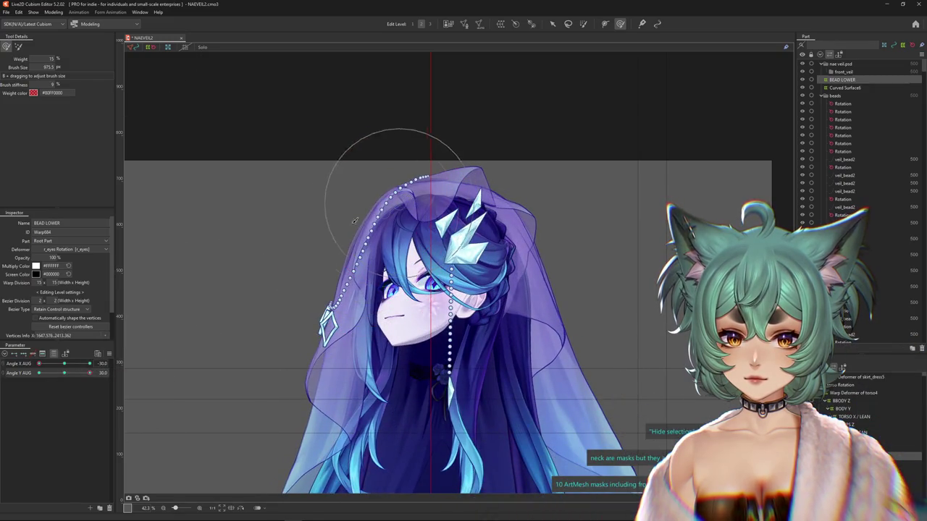
drag(63, 374, 63, 373)
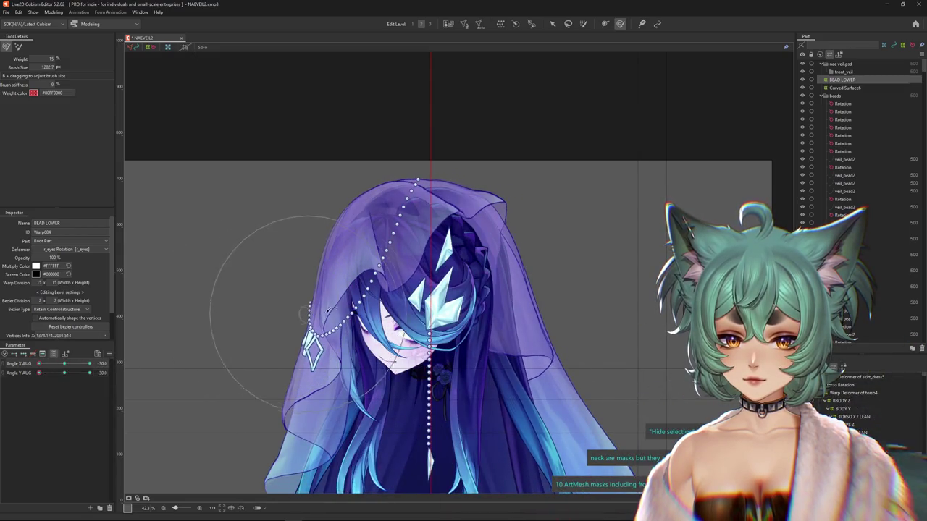
- Brush the veil warp at Angle Y AUG -30 across Angle X poses, then raise Angle Y to about 13
drag(70, 364, 422, 235)
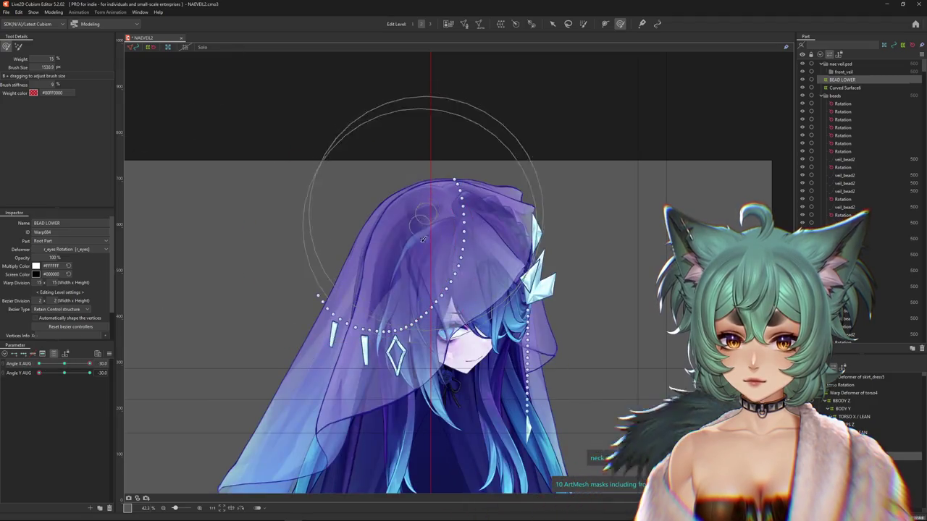
mouse_move(70, 364)
mouse_down()
mouse_move(367, 228)
mouse_move(345, 280)
mouse_up()
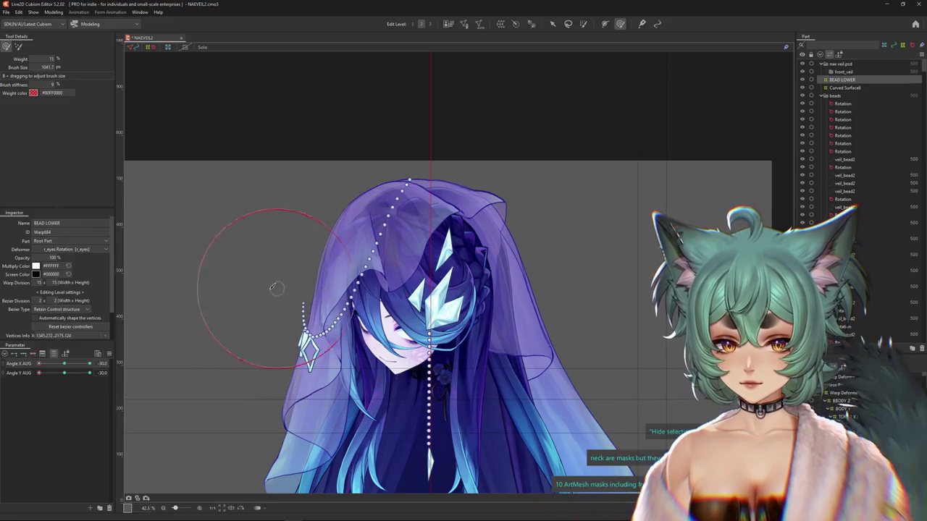
drag(58, 377, 482, 305)
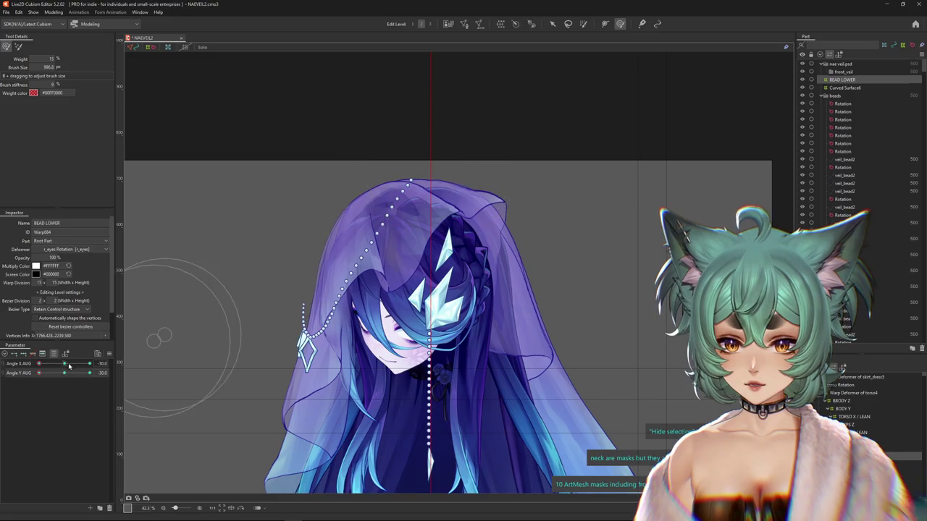
drag(66, 367, 87, 365)
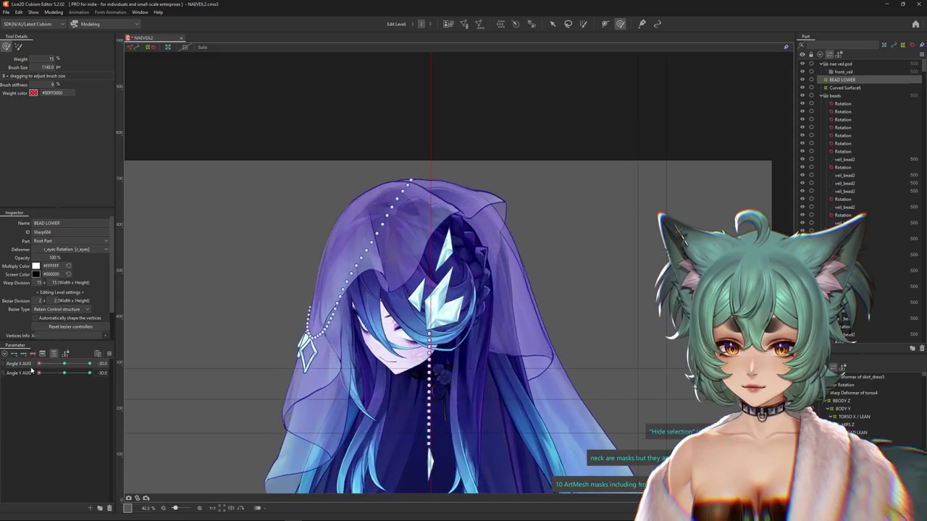
drag(101, 372, 80, 369)
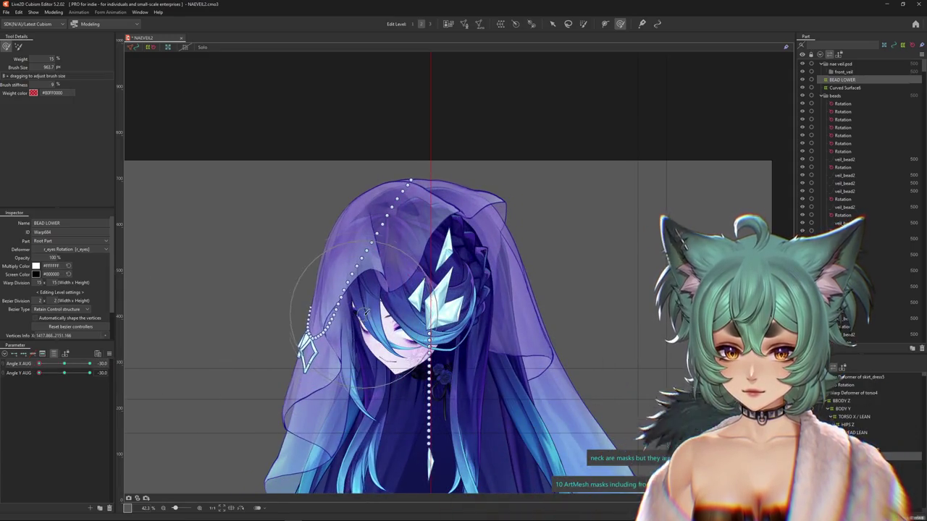
drag(366, 311, 366, 290)
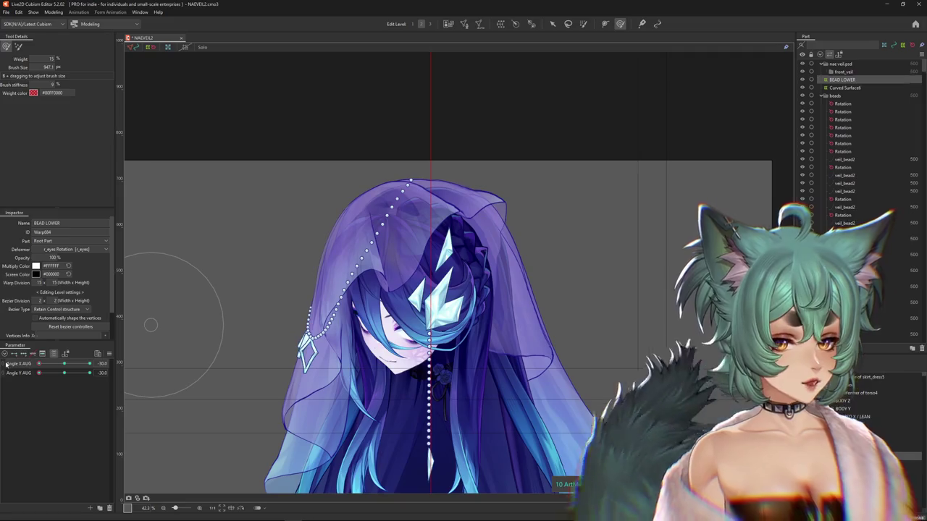
mouse_move(64, 373)
mouse_down()
mouse_move(11, 386)
mouse_move(122, 178)
mouse_up()
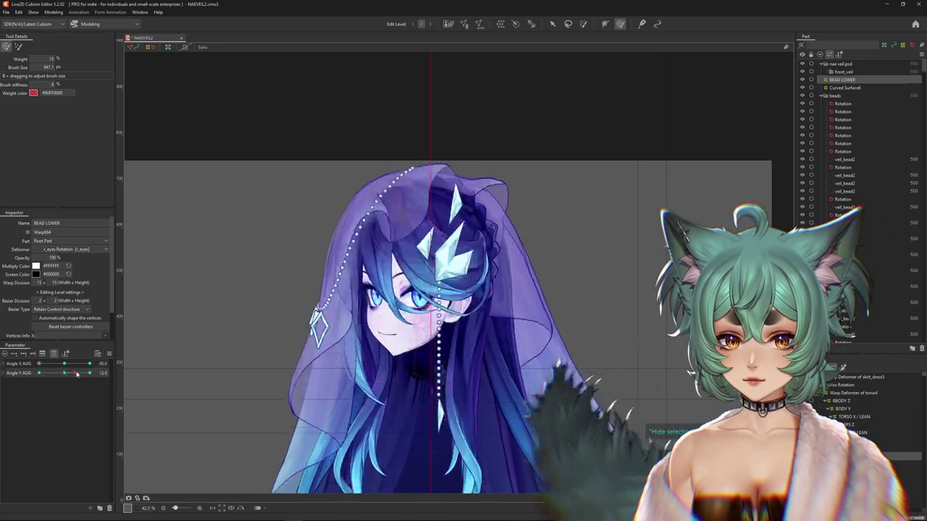
- Open Modeling > Physics Settings and turn the preview head to the upper left and back
click(54, 12)
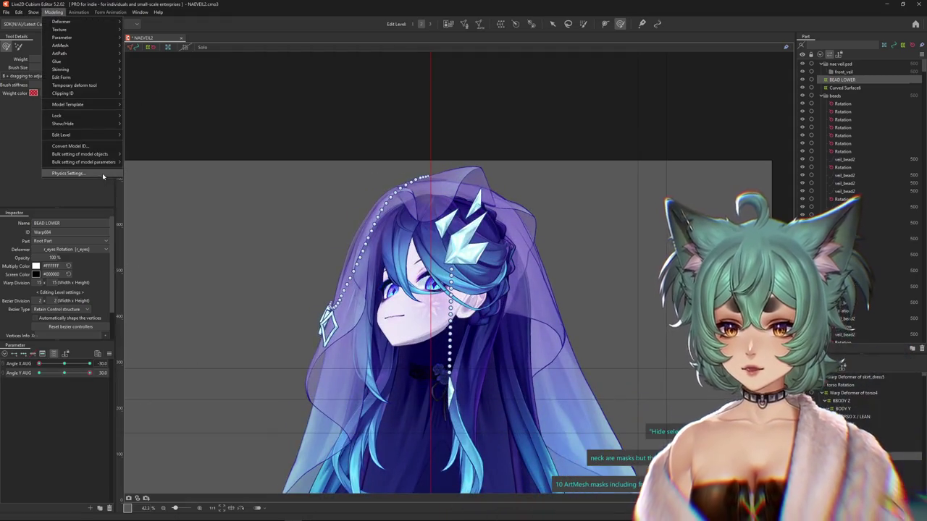
click(94, 174)
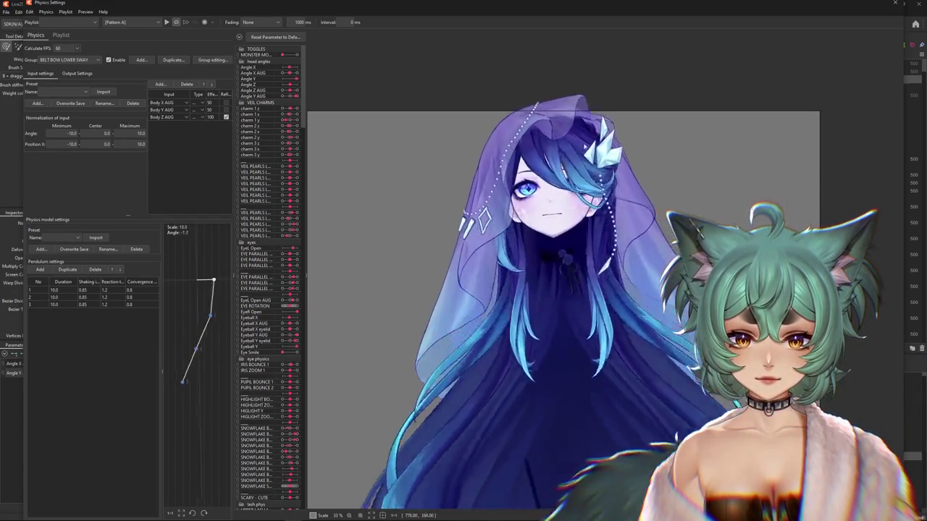
drag(554, 336, 314, 129)
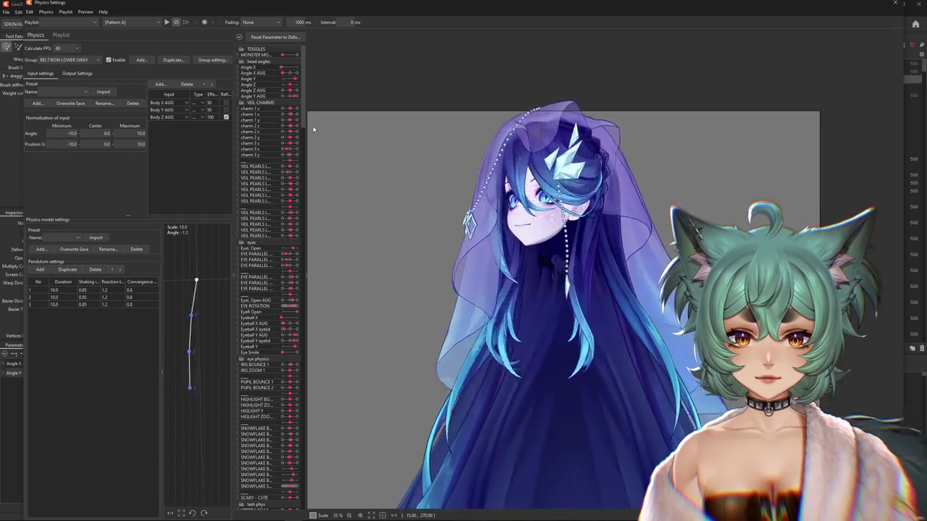
drag(368, 145, 549, 228)
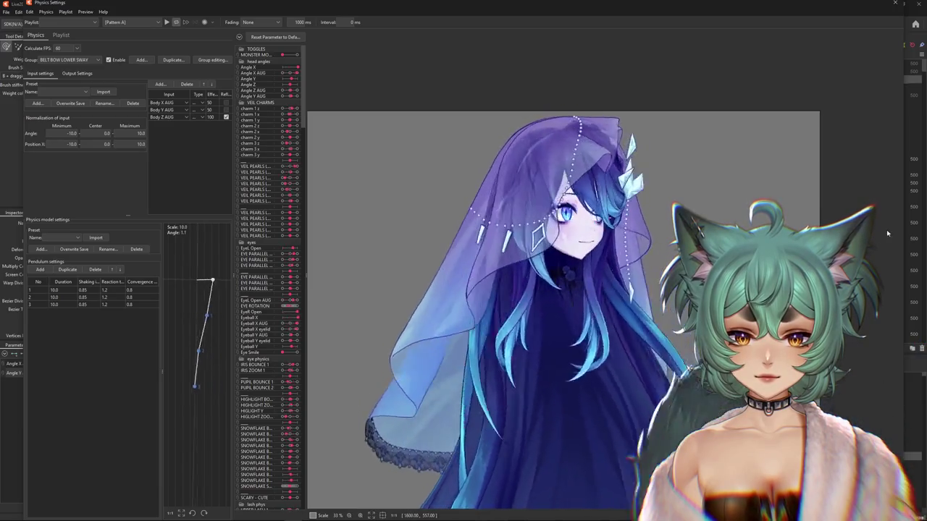
- Swing the preview head right, down and around, then reset both head angles to 0
mouse_move(550, 229)
mouse_down()
mouse_move(892, 232)
mouse_move(434, 246)
mouse_up()
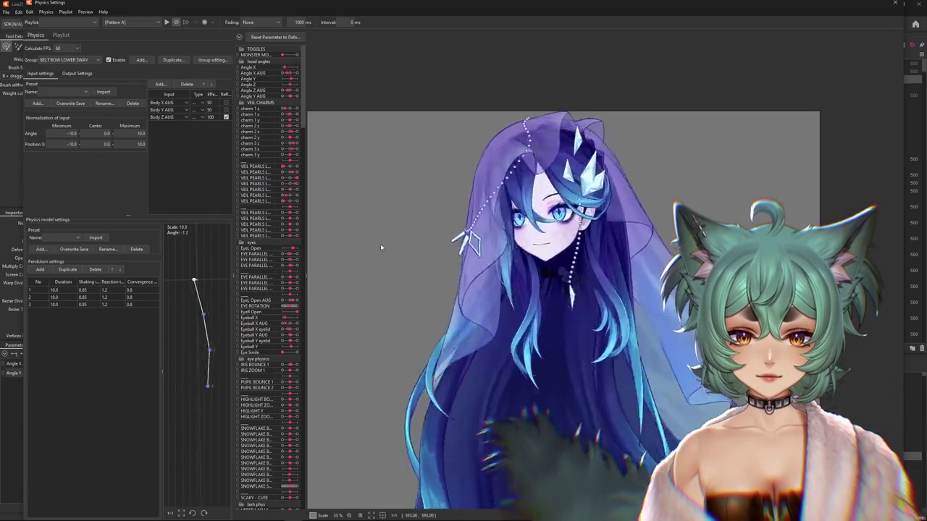
mouse_move(638, 233)
mouse_down()
mouse_move(573, 316)
mouse_move(615, 273)
mouse_up()
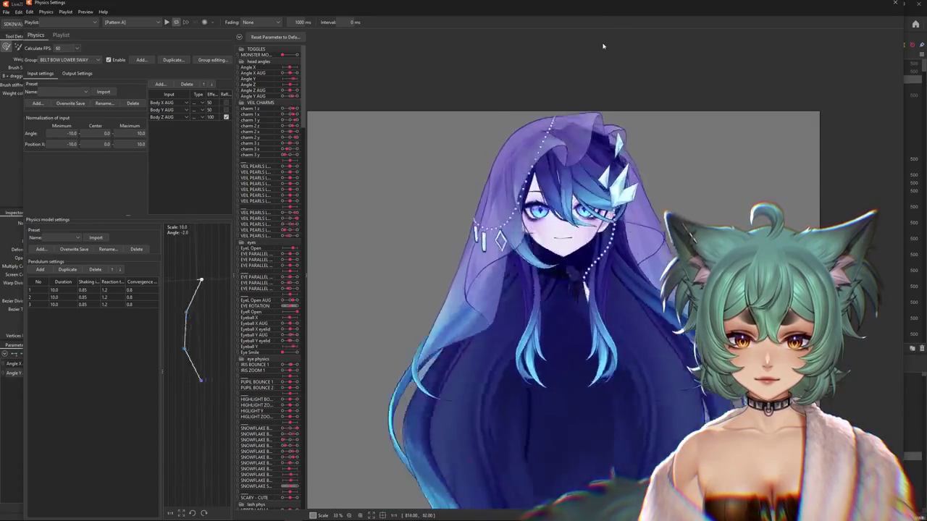
drag(615, 273, 802, 4)
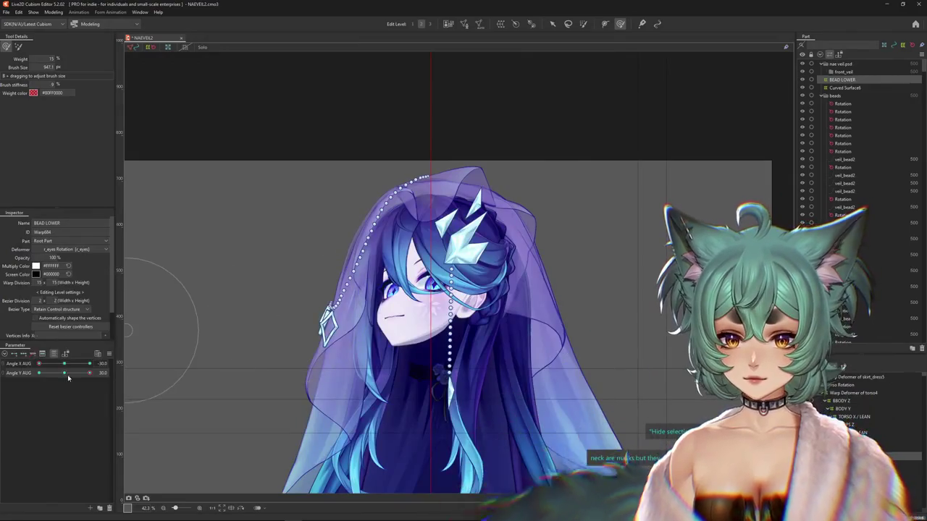
drag(68, 377, 65, 367)
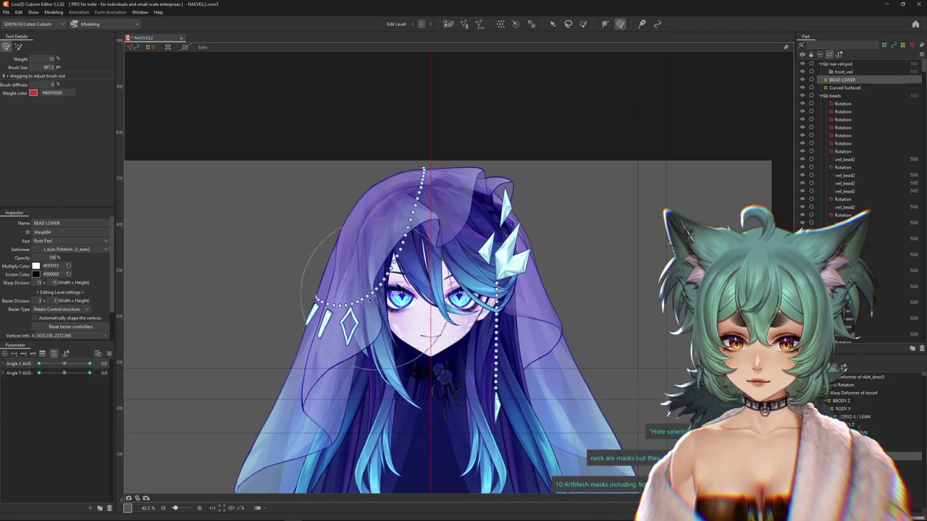
- Sculpt the veil at Angle Y AUG 30 and -30 using the keyform options, ending at Angle X/Y 30
drag(63, 374, 90, 373)
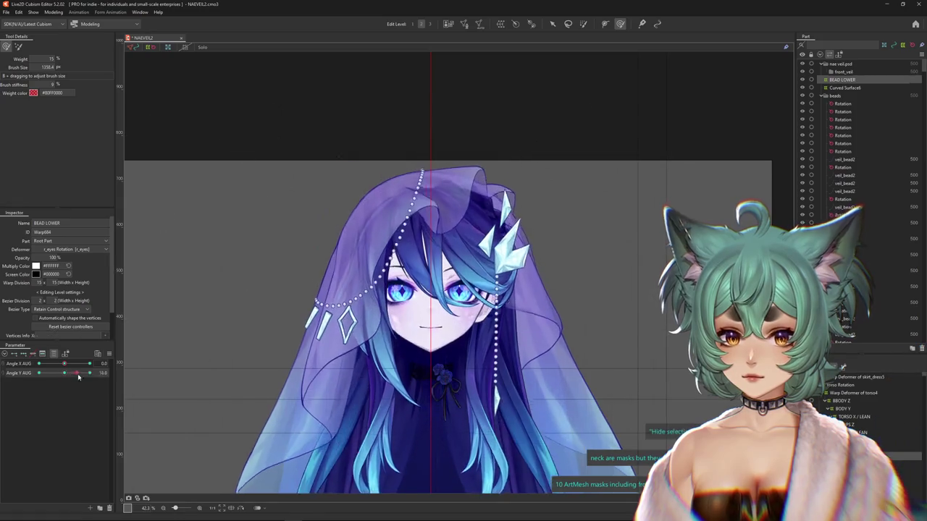
drag(424, 166, 406, 173)
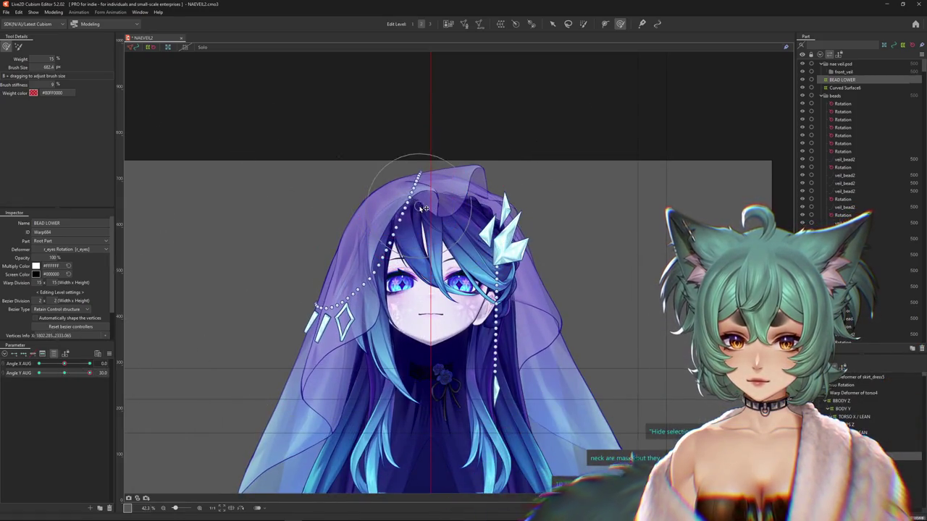
drag(89, 372, 25, 383)
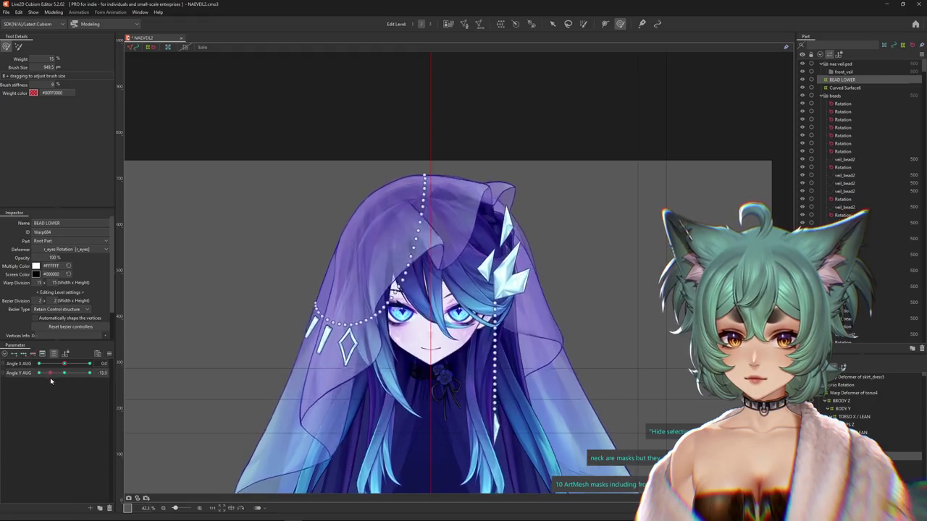
click(113, 373)
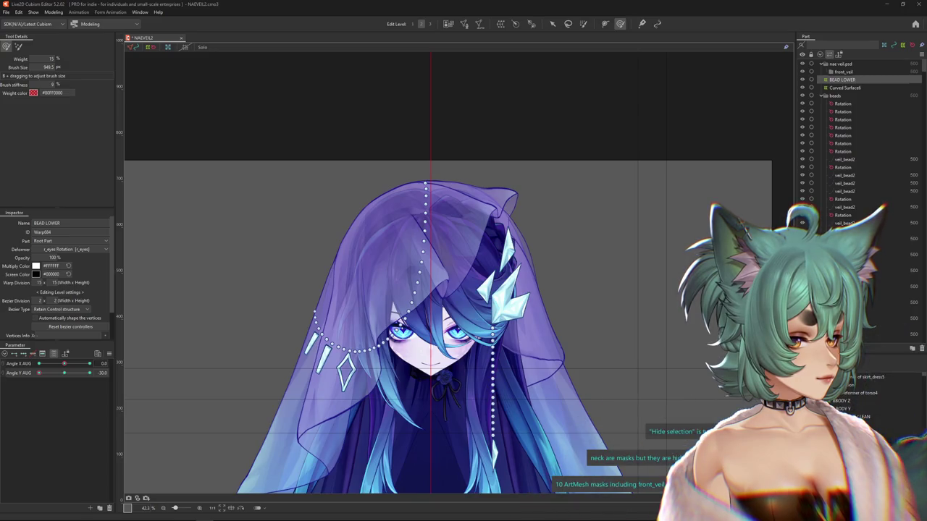
mouse_move(38, 373)
mouse_down()
mouse_move(33, 381)
mouse_move(239, 341)
mouse_up()
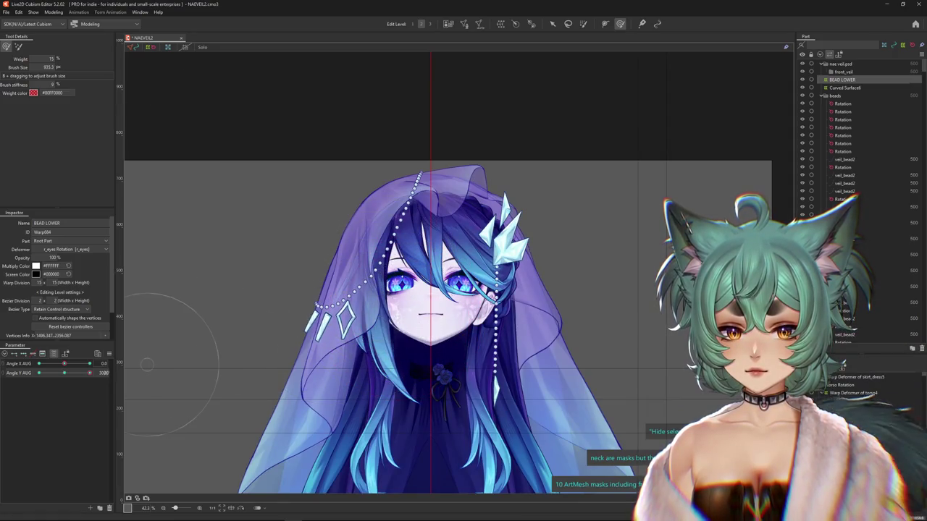
drag(64, 363, 105, 370)
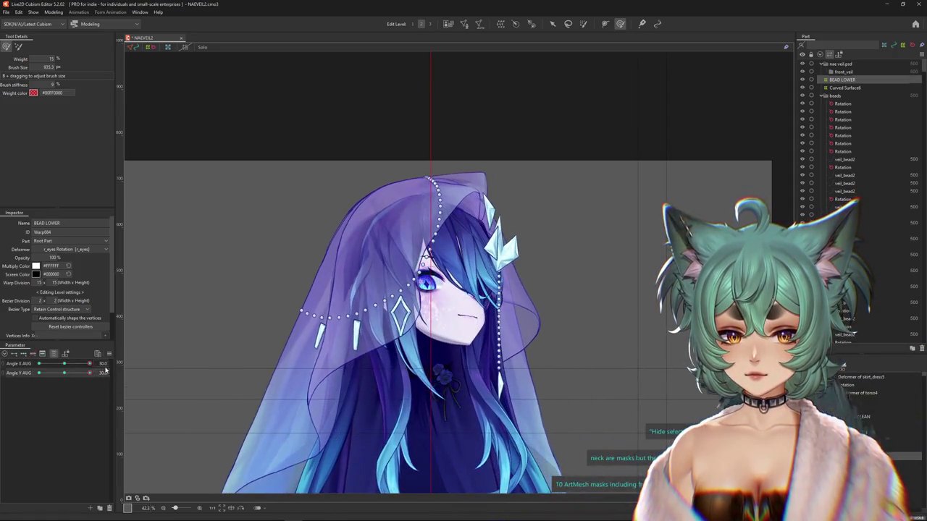
- Reset Angle Y AUG to 0 and set the brush to its other sculpting mode
click(65, 369)
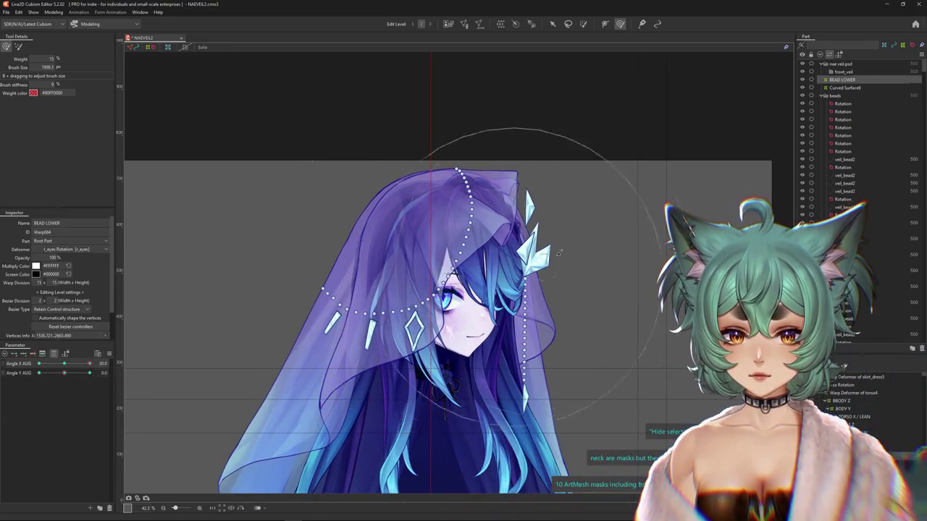
mouse_move(89, 364)
mouse_down()
mouse_move(43, 364)
mouse_move(116, 367)
mouse_move(89, 372)
mouse_up()
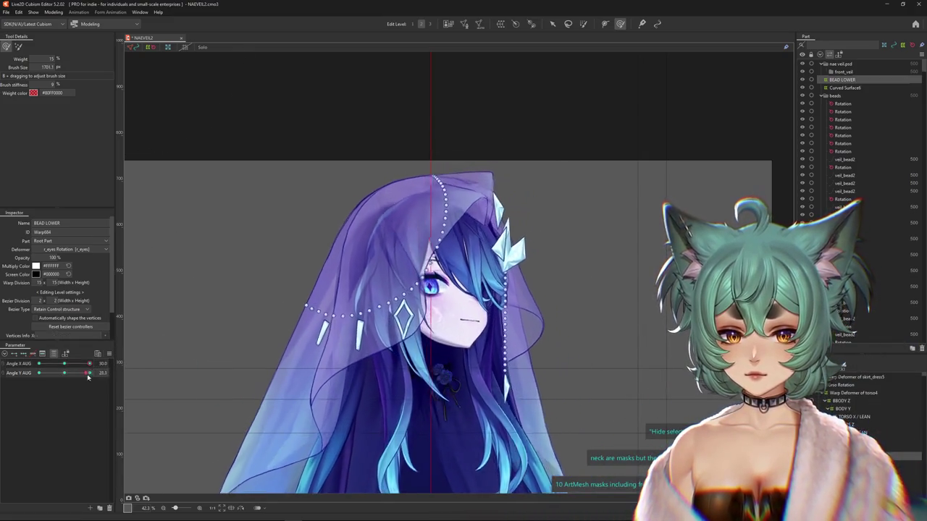
drag(443, 266, 149, 237)
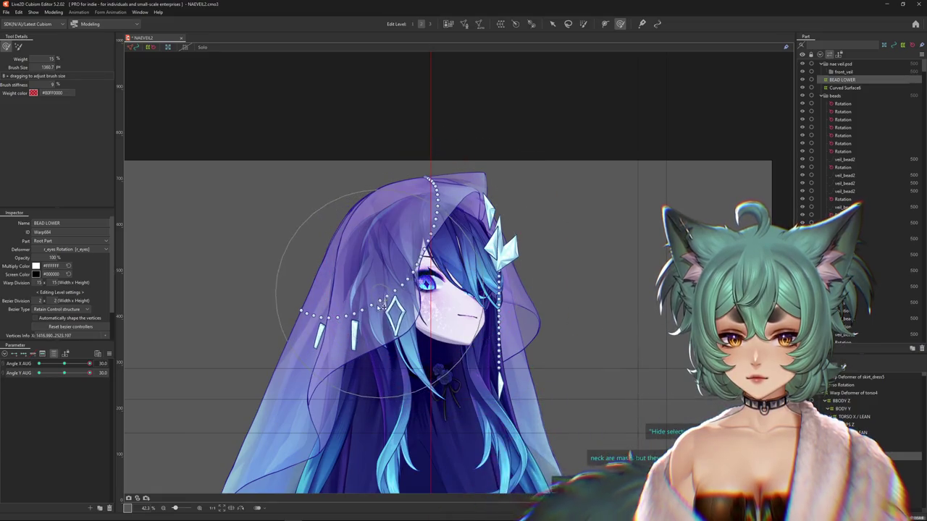
click(18, 46)
drag(368, 282, 355, 288)
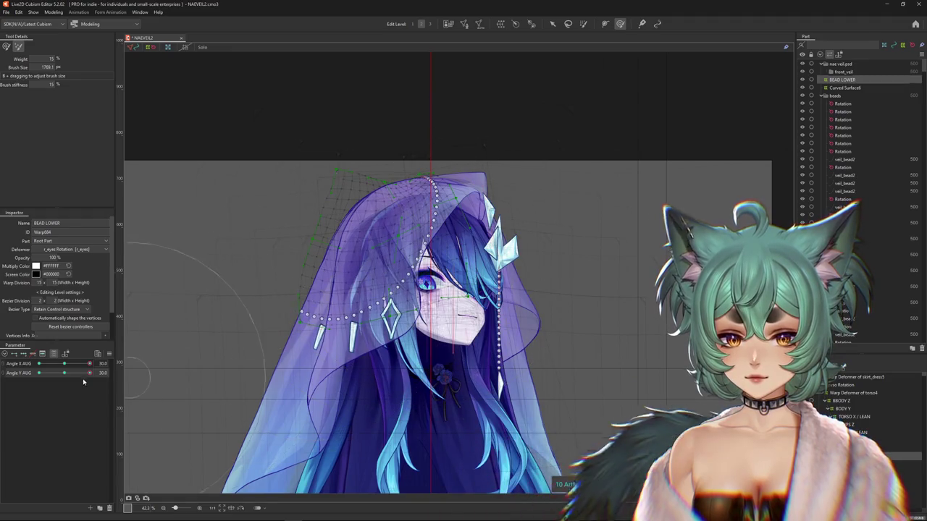
- Sculpt the BEAD LOWER strand at Angle Y AUG -30, pushing the beads slightly downward
click(64, 373)
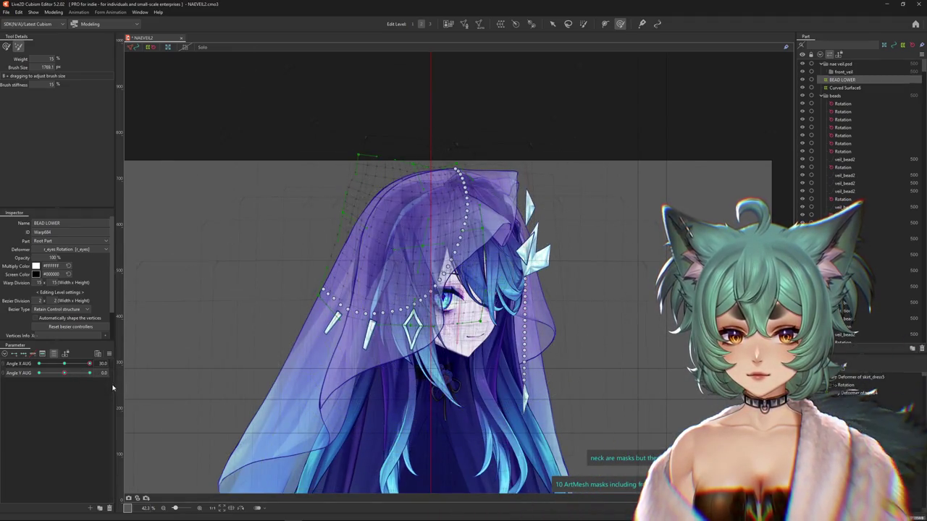
click(39, 372)
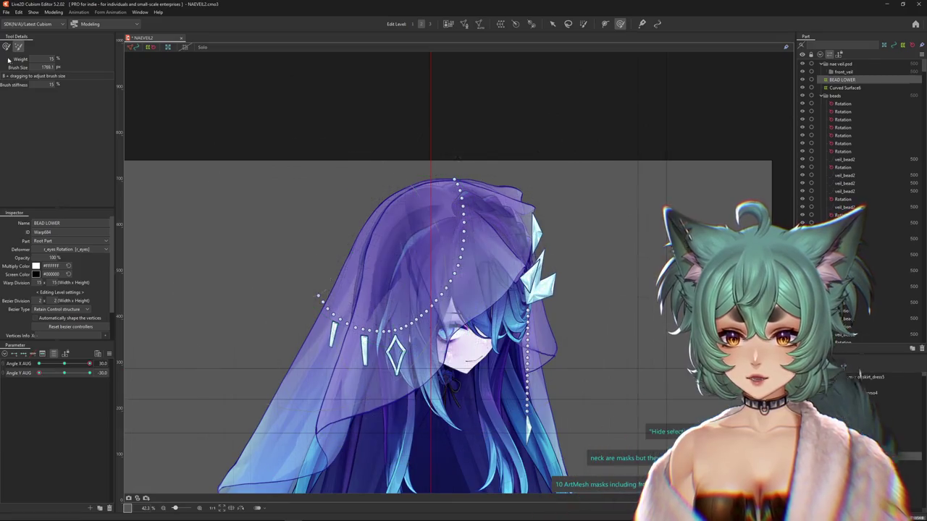
click(69, 373)
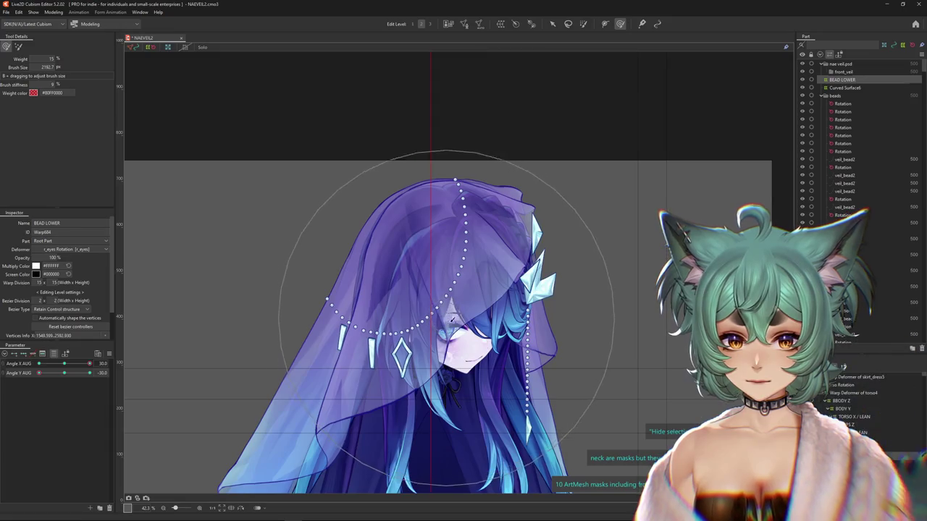
click(62, 374)
click(72, 374)
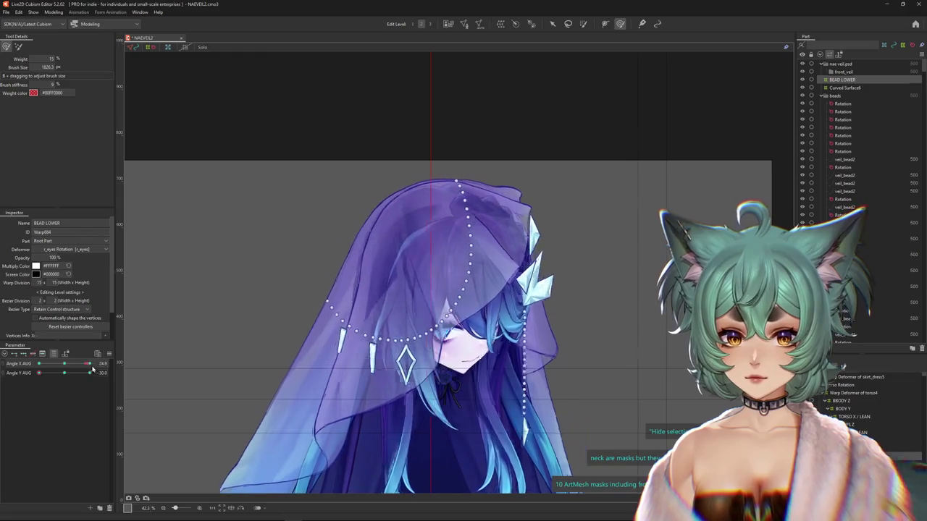
drag(348, 348, 409, 366)
mouse_move(39, 373)
mouse_down()
mouse_move(89, 373)
mouse_move(38, 373)
mouse_move(89, 373)
mouse_move(97, 385)
mouse_move(39, 373)
mouse_move(39, 363)
mouse_move(30, 372)
mouse_move(64, 373)
mouse_move(36, 363)
mouse_up()
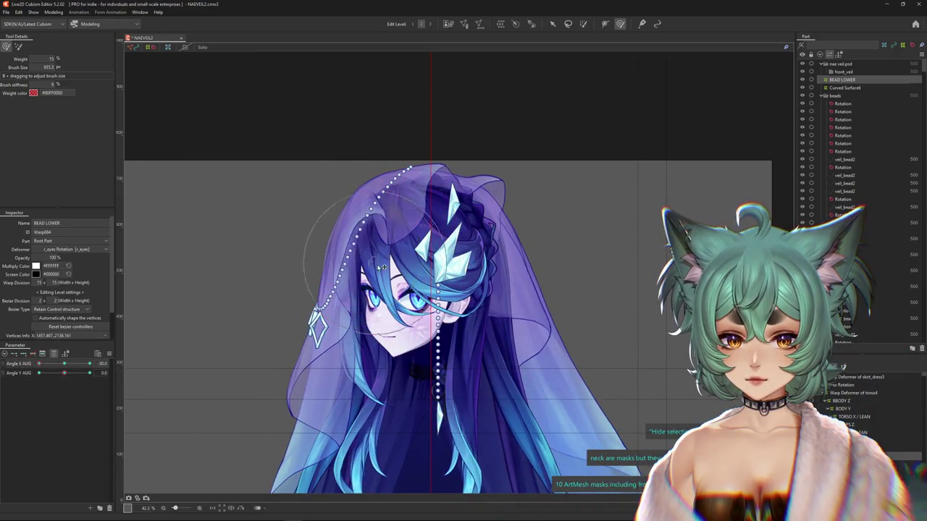
- Refine BEAD LOWER at Angle Y AUG +30 and -30, then open Modeling > Physics Settings
drag(321, 175, 377, 254)
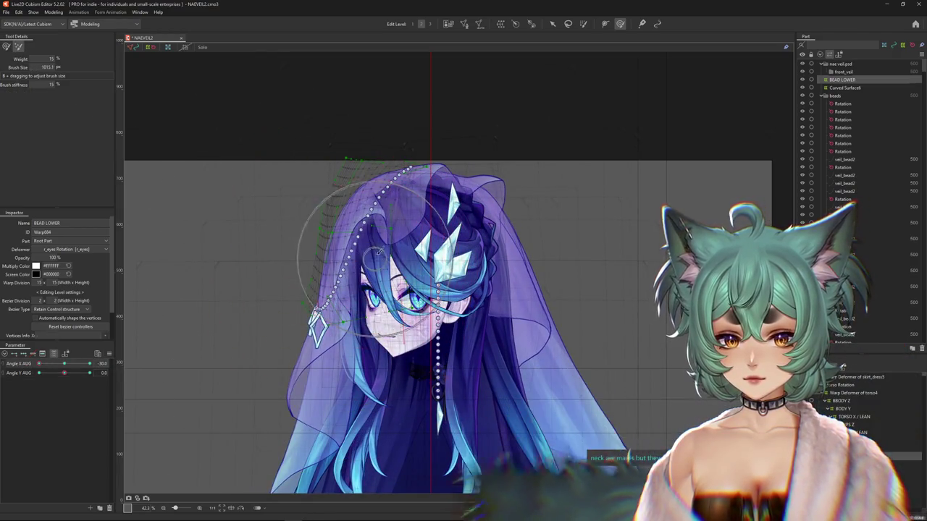
drag(78, 375, 91, 373)
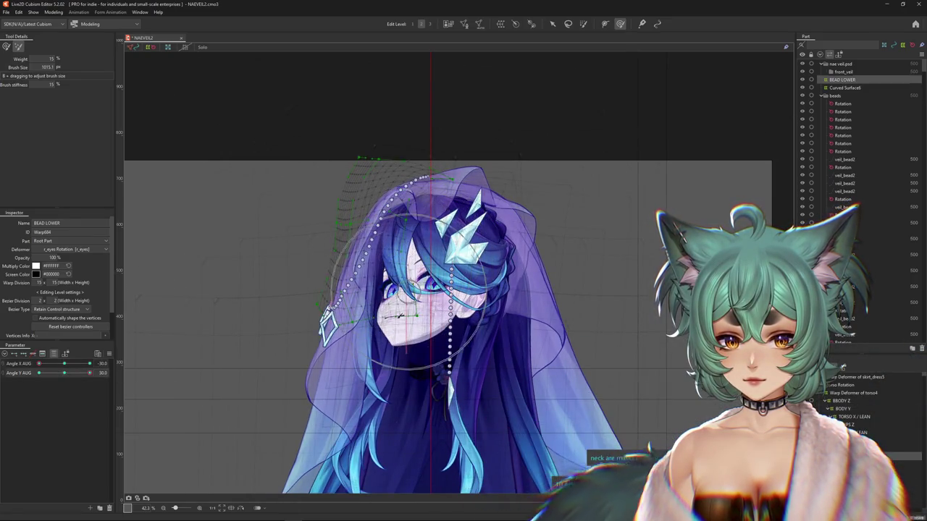
drag(82, 381, 8, 378)
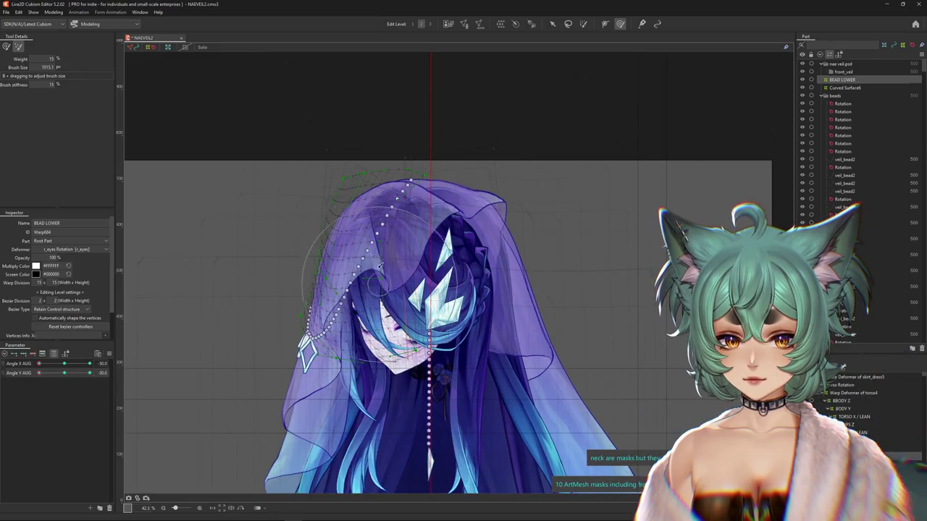
drag(389, 253, 477, 341)
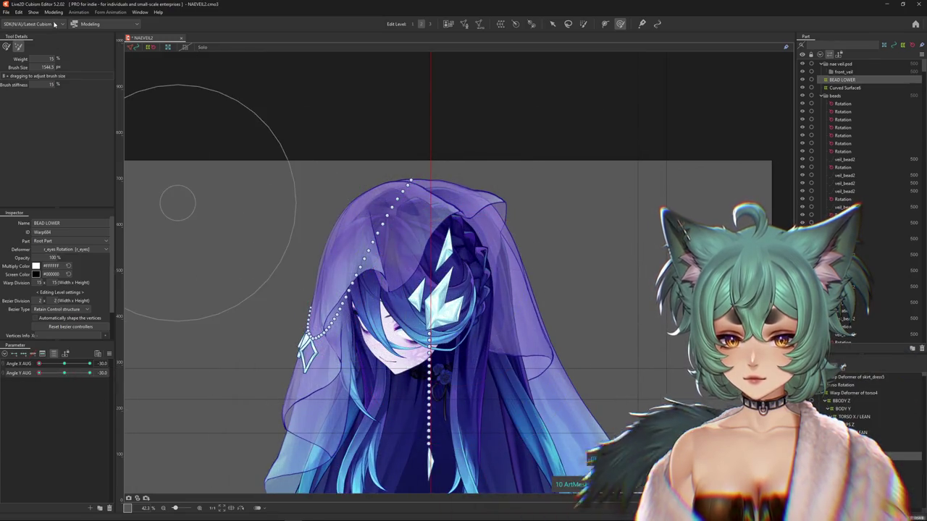
click(54, 12)
click(67, 173)
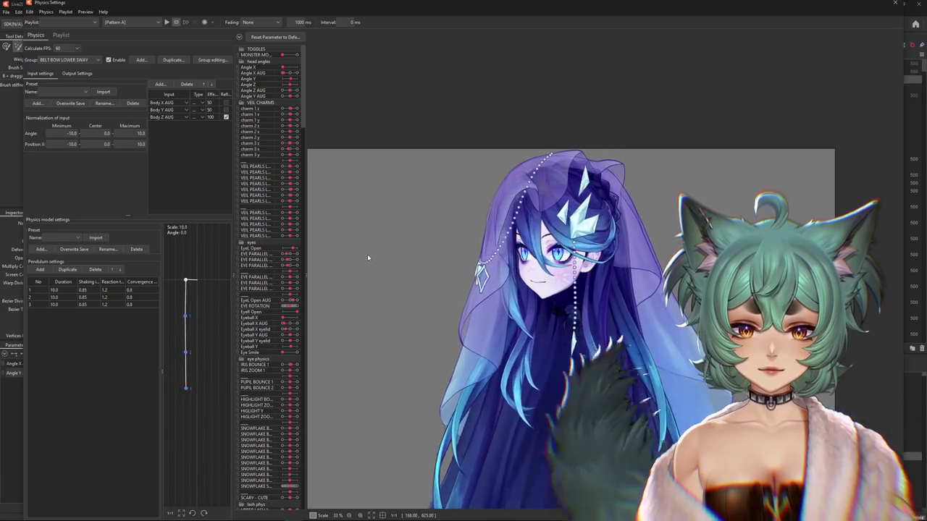
- Swing the preview head to test the veil, then test the pearls x physics group
drag(740, 291, 425, 291)
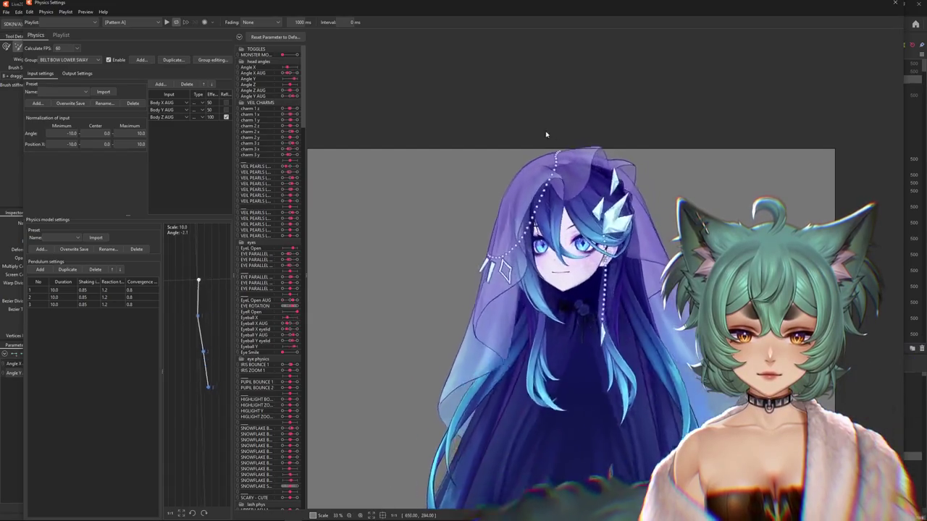
drag(546, 134, 593, 268)
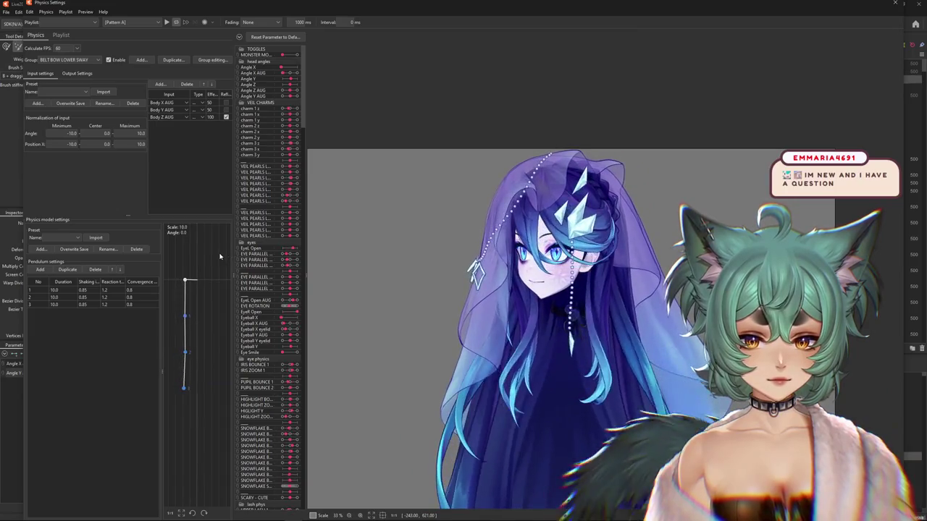
click(69, 60)
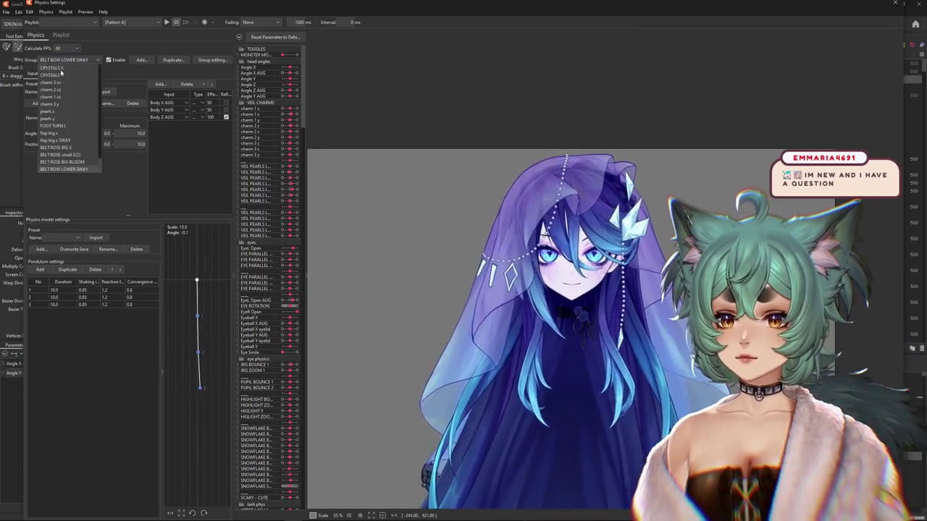
click(62, 113)
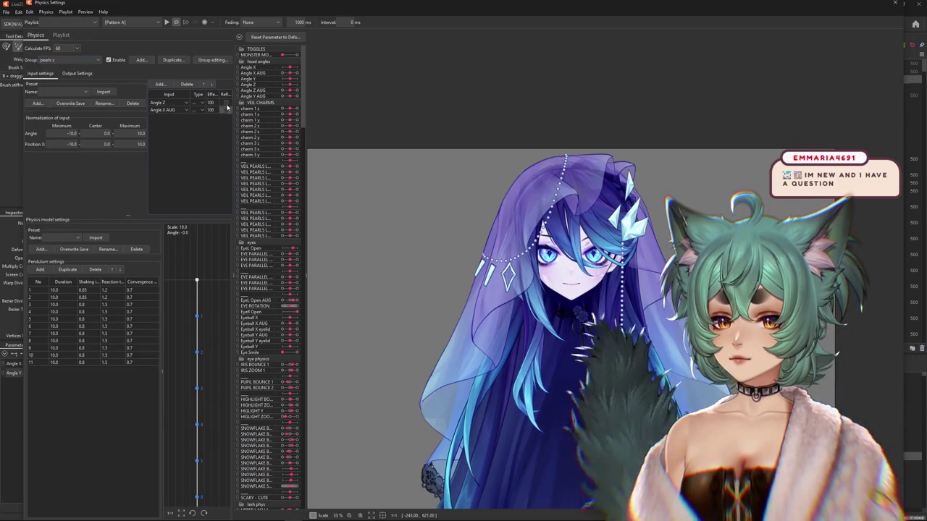
mouse_move(405, 196)
mouse_down()
mouse_move(374, 281)
mouse_move(630, 279)
mouse_move(449, 275)
mouse_up()
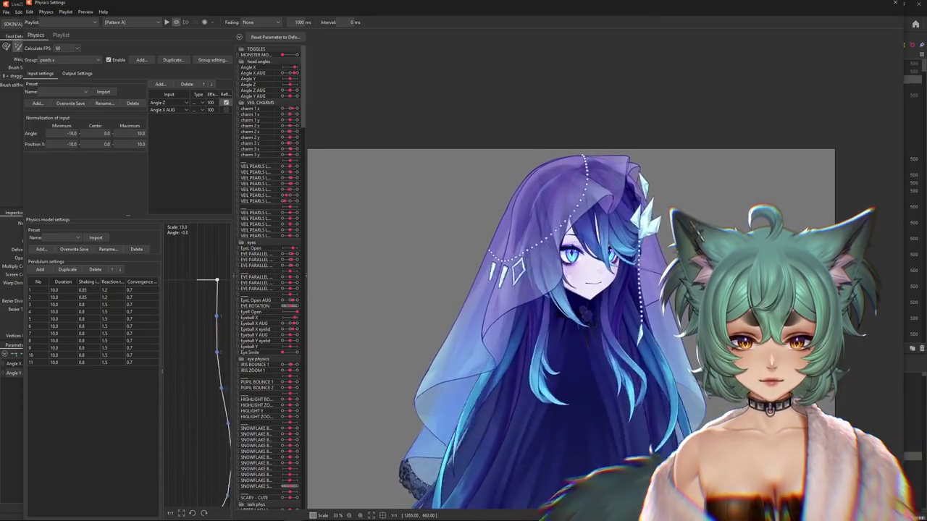
drag(448, 275, 362, 278)
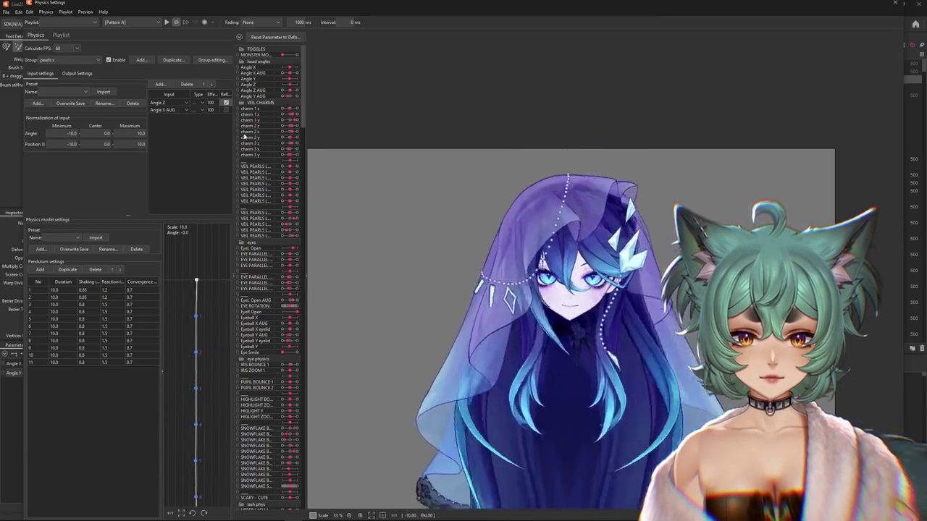
- Switch the physics Group through flap big x SWAY to pearls y
click(49, 60)
click(72, 138)
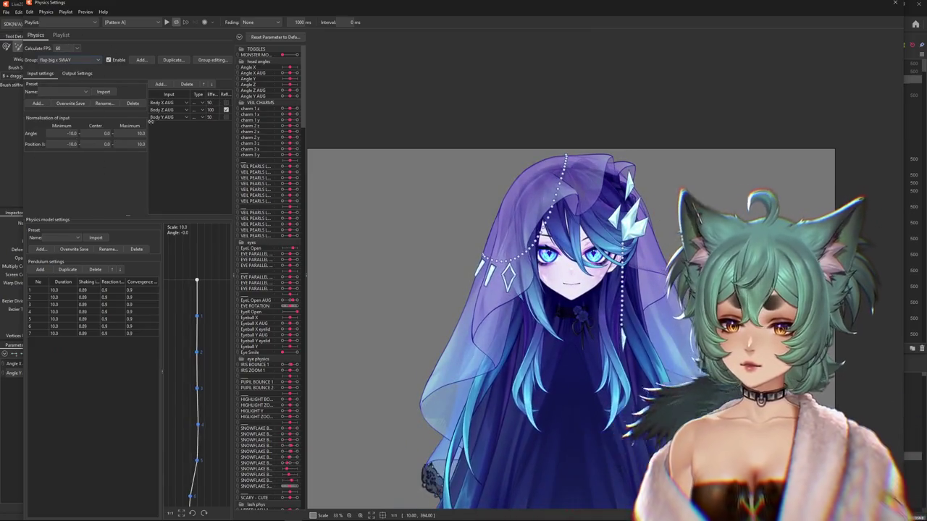
click(67, 63)
click(55, 118)
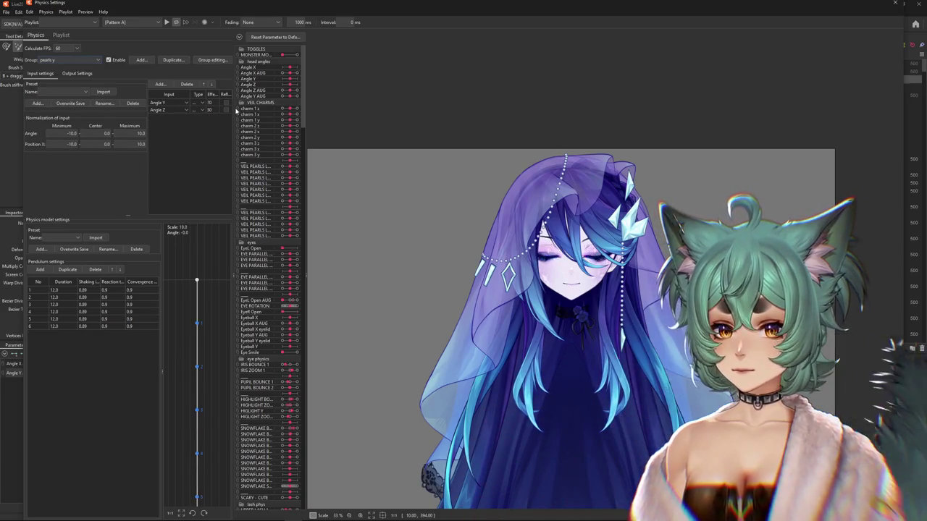
- Swing the preview head to test pearls y and inspect its Output Settings
drag(580, 380, 584, 272)
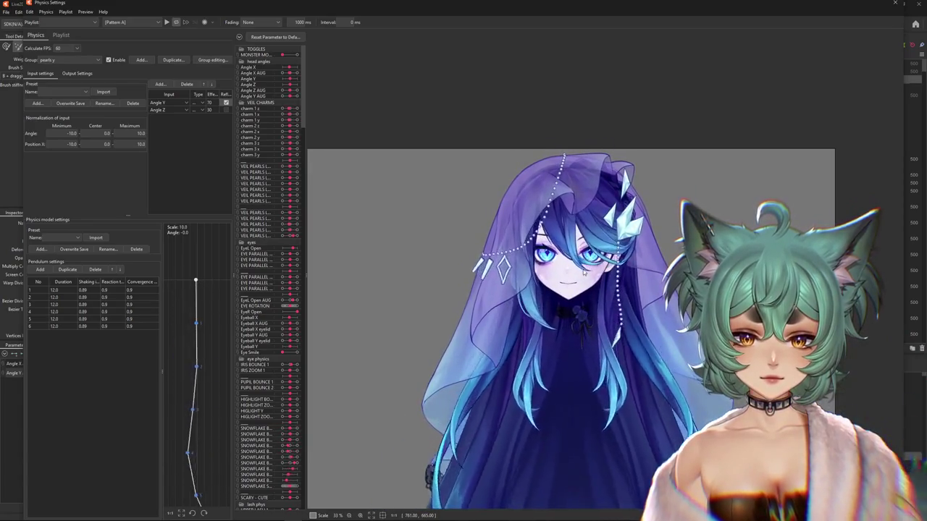
drag(585, 216, 597, 102)
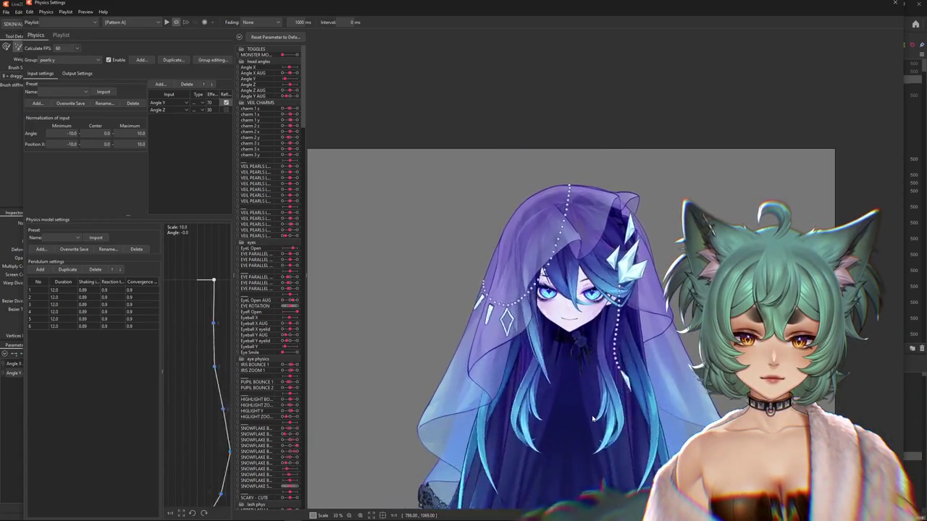
mouse_move(600, 58)
mouse_down()
mouse_move(577, 487)
mouse_move(634, 66)
mouse_up()
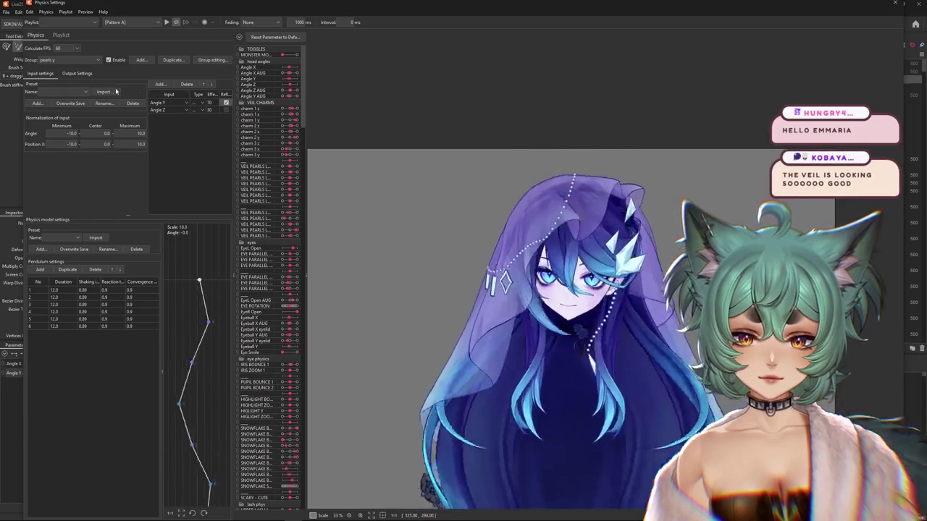
click(84, 75)
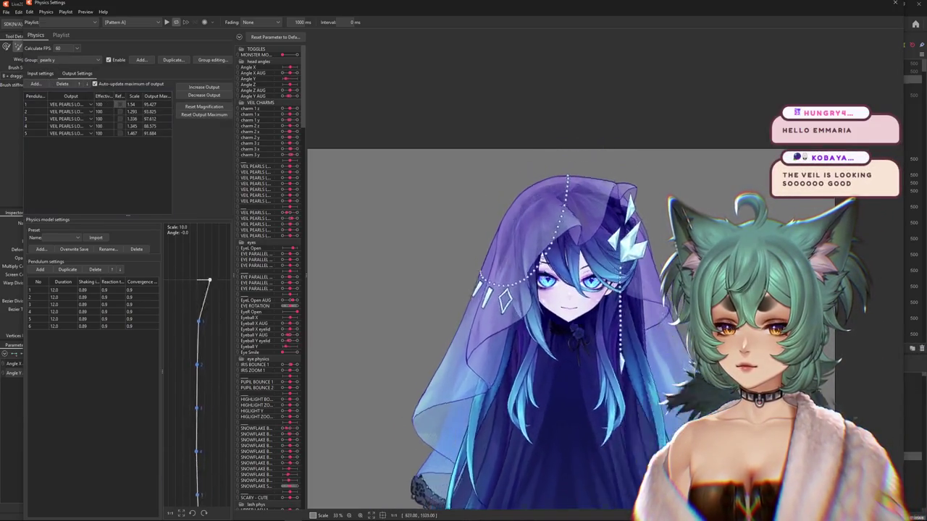
drag(572, 377, 585, 331)
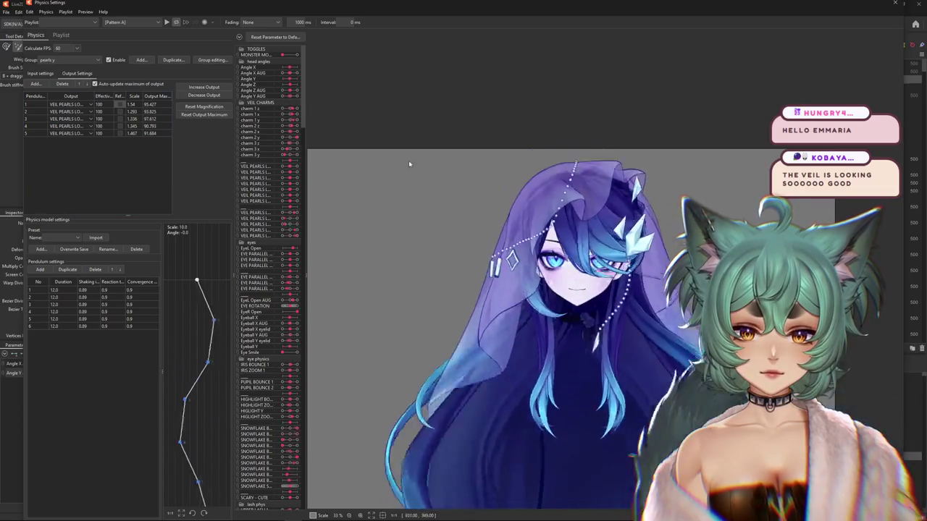
- Return to pearls y Input settings, sway the head again, and close Physics Settings
click(40, 74)
mouse_move(572, 319)
mouse_down()
mouse_move(603, 294)
mouse_move(555, 198)
mouse_up()
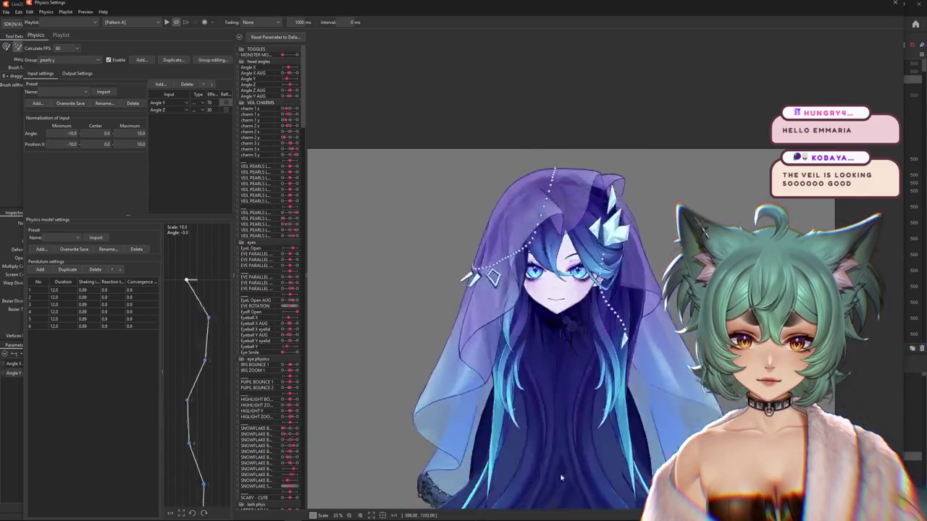
mouse_move(555, 198)
mouse_down()
mouse_move(678, 227)
mouse_move(652, 187)
mouse_up()
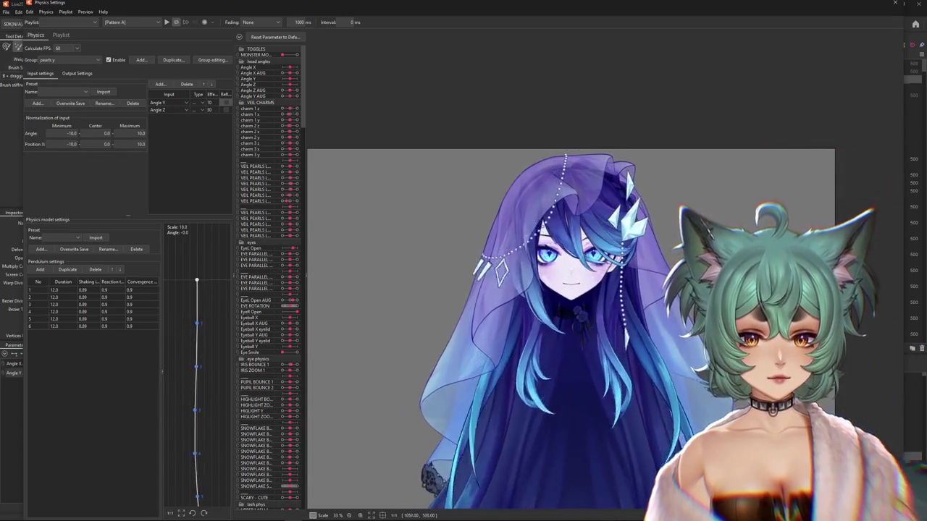
click(892, 4)
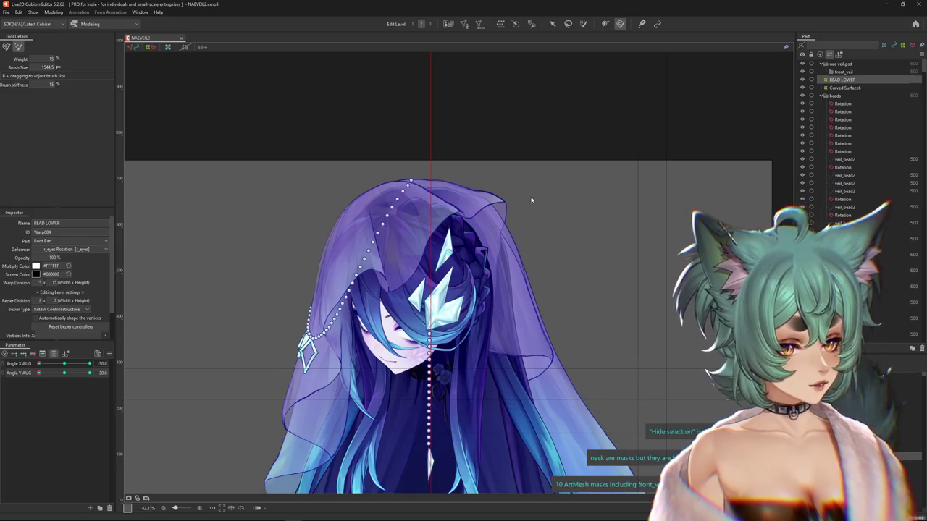
- Zero Angle X/Y AUG with Reset to default values, then expand and collapse the head-angle group
drag(70, 373, 80, 359)
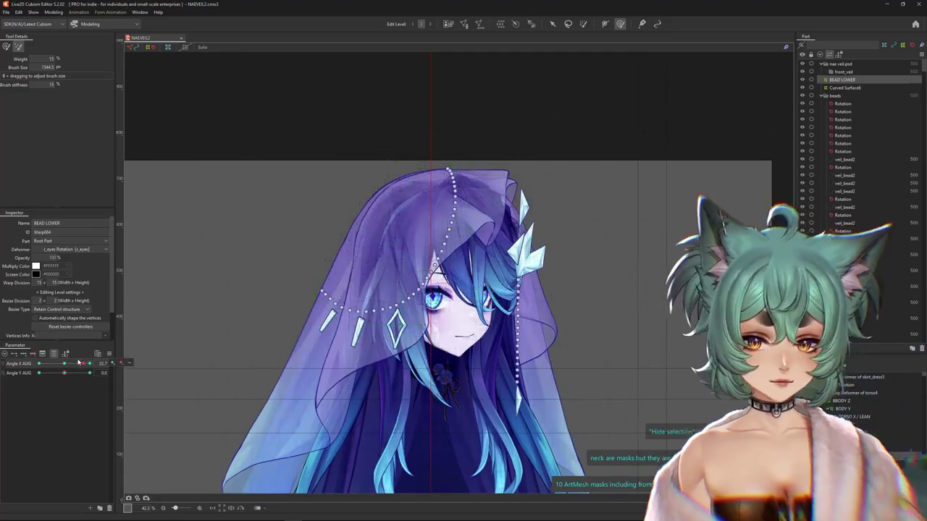
right_click(122, 348)
click(123, 346)
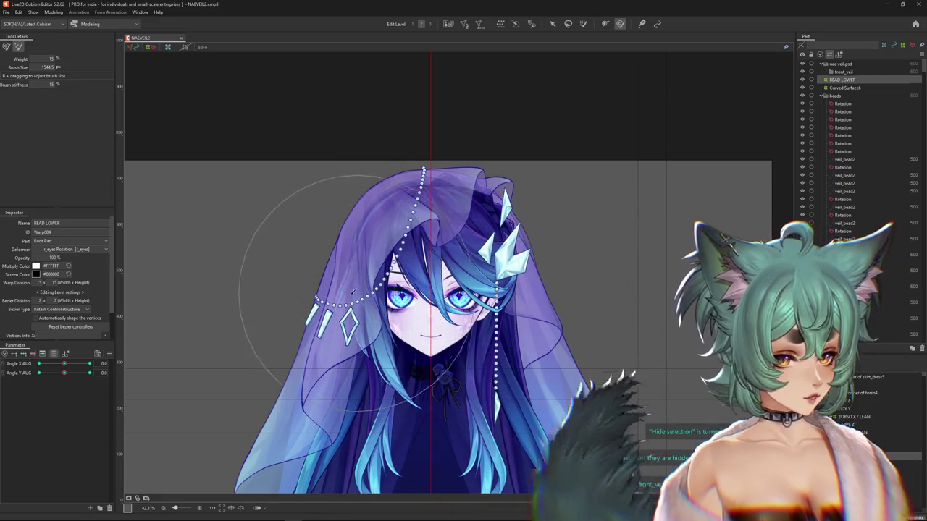
scroll(419, 311, up, 2)
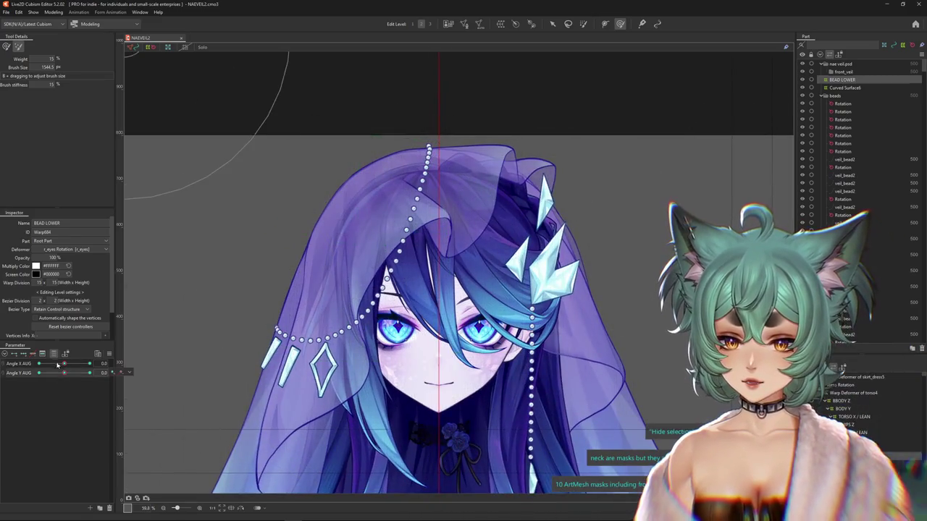
click(52, 358)
click(4, 355)
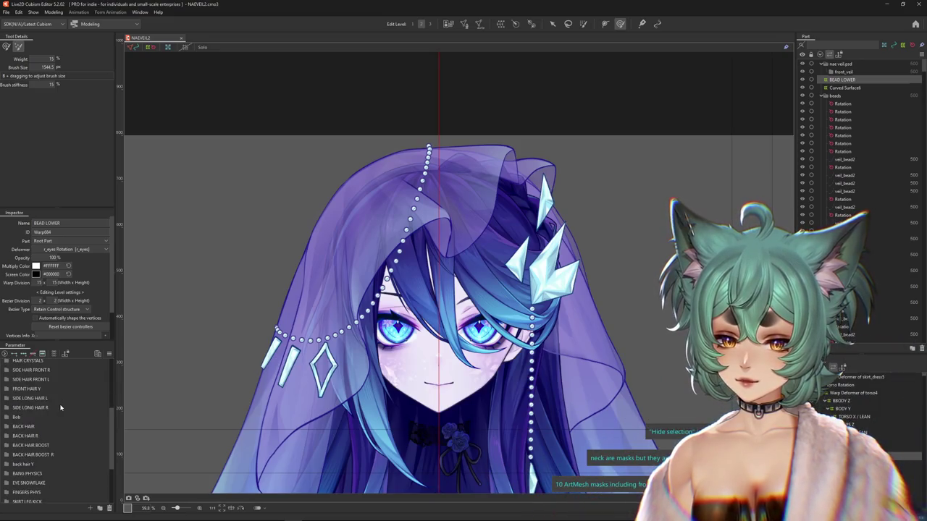
- Expand the VEIL PHYS group, test VEIL Y 1, and select the front_veil3 warp deformer
scroll(51, 431, down, 3)
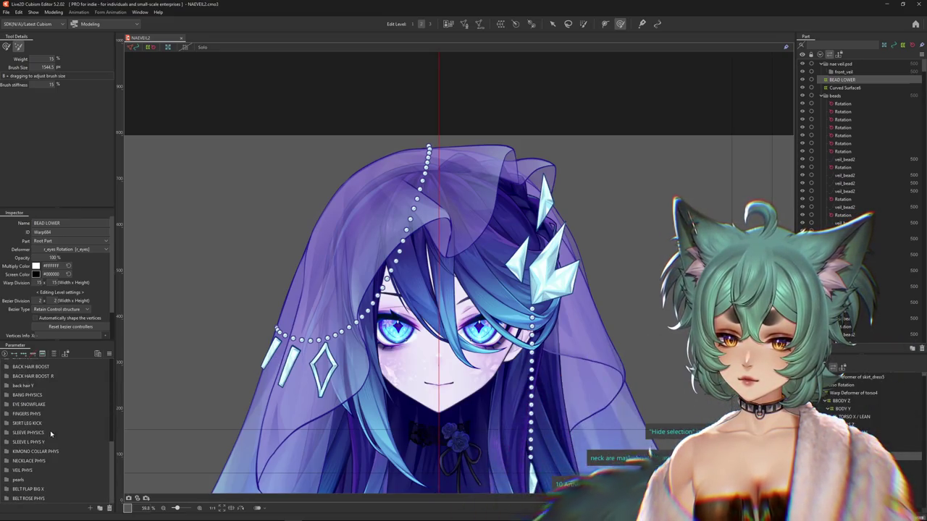
click(24, 470)
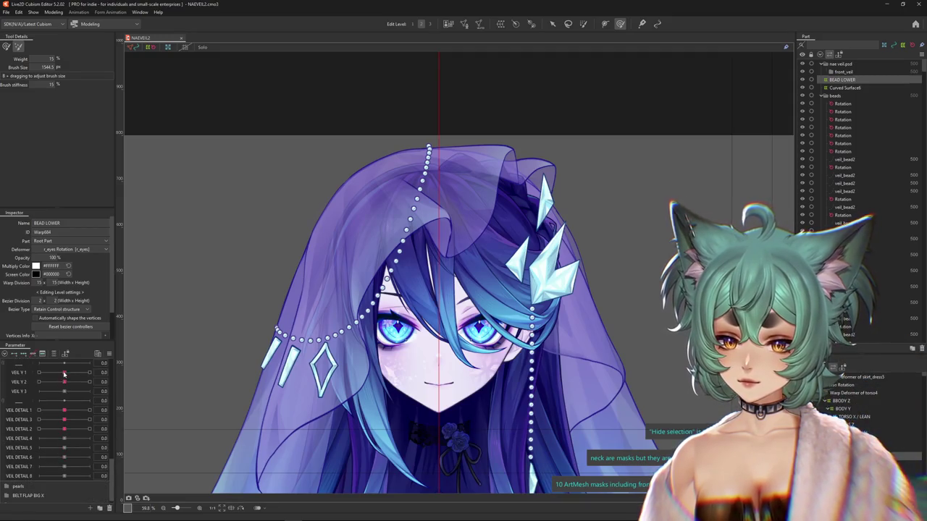
drag(66, 372, 54, 371)
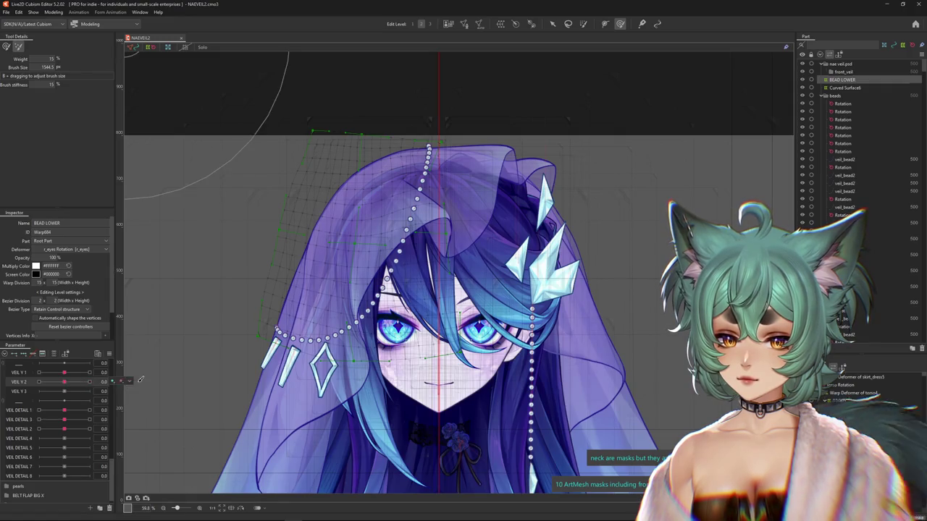
click(64, 379)
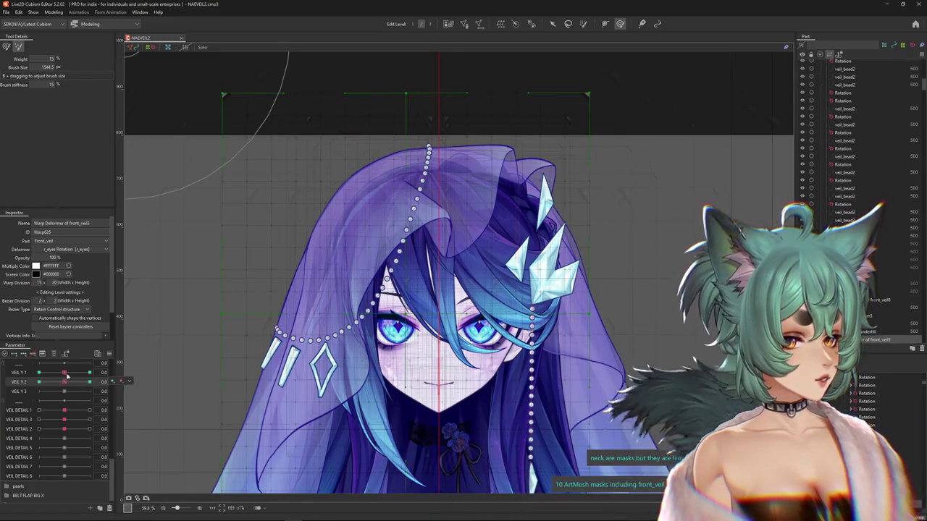
- Test VEIL Y 2, then select the front_veil4 warp deformer and the front_veil_lace TOP mesh
scroll(241, 333, down, 5)
drag(76, 382, 68, 387)
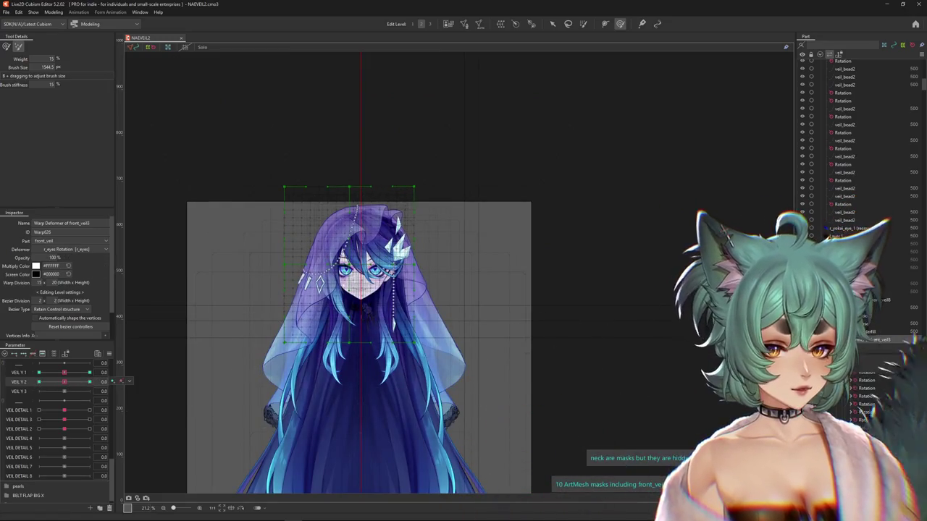
click(896, 455)
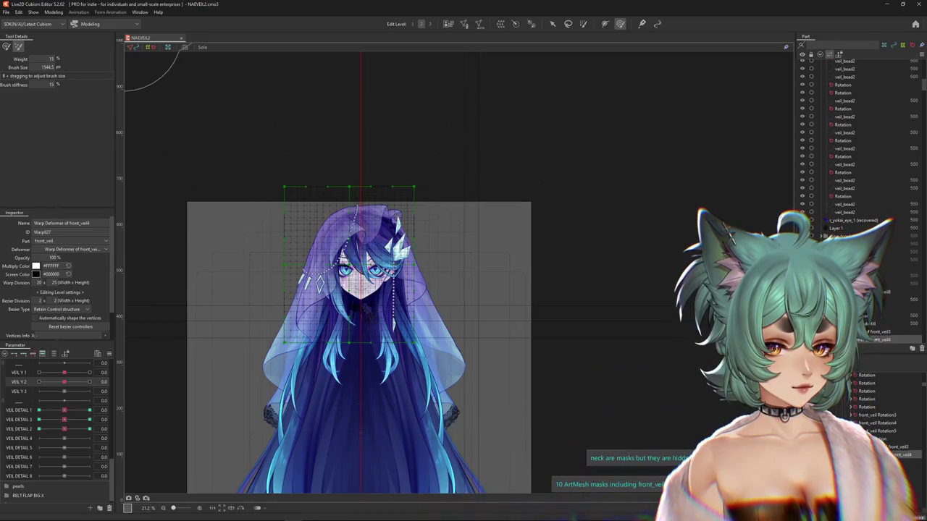
click(890, 339)
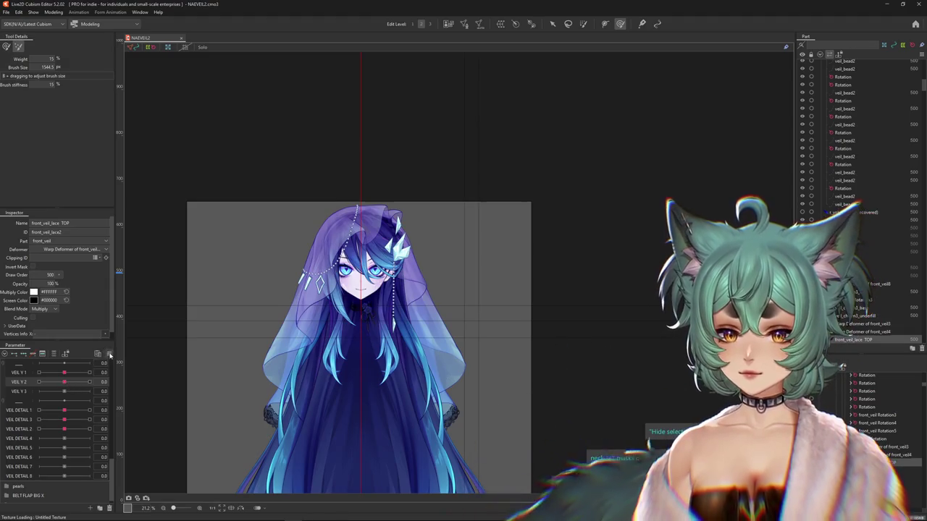
right_click(114, 323)
click(152, 340)
scroll(321, 222, up, 1)
scroll(321, 221, up, 1)
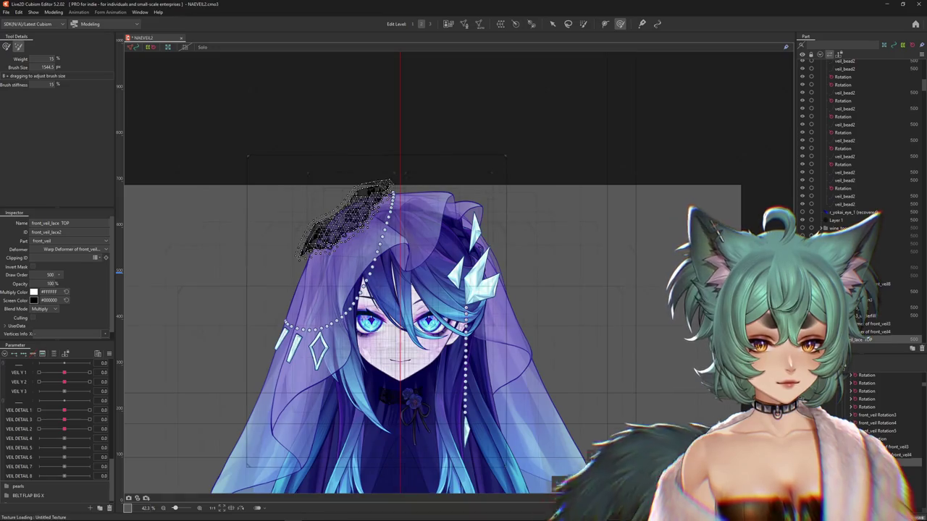
scroll(360, 230, up, 2)
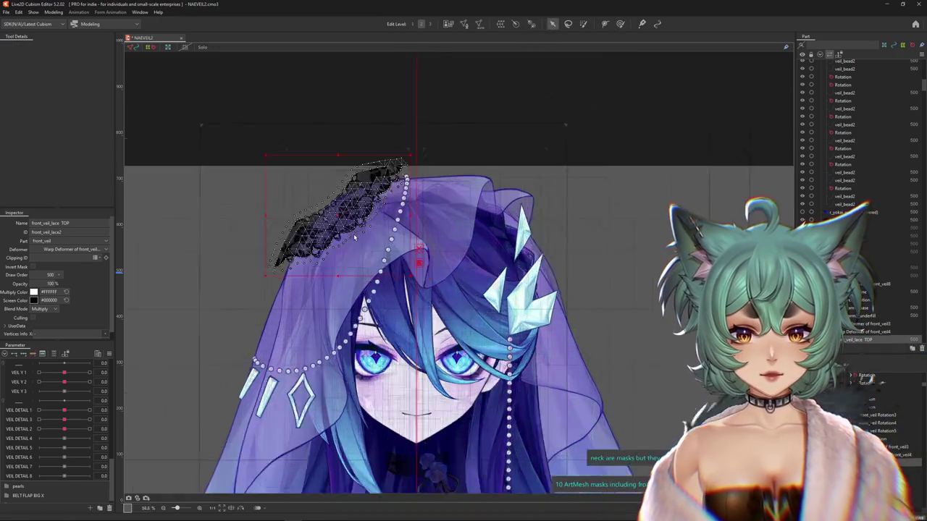
right_click(366, 237)
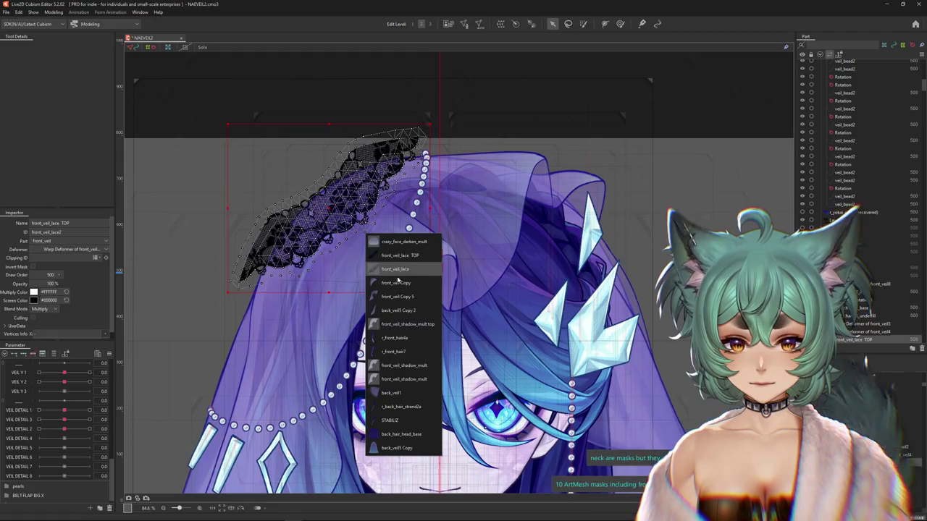
click(558, 343)
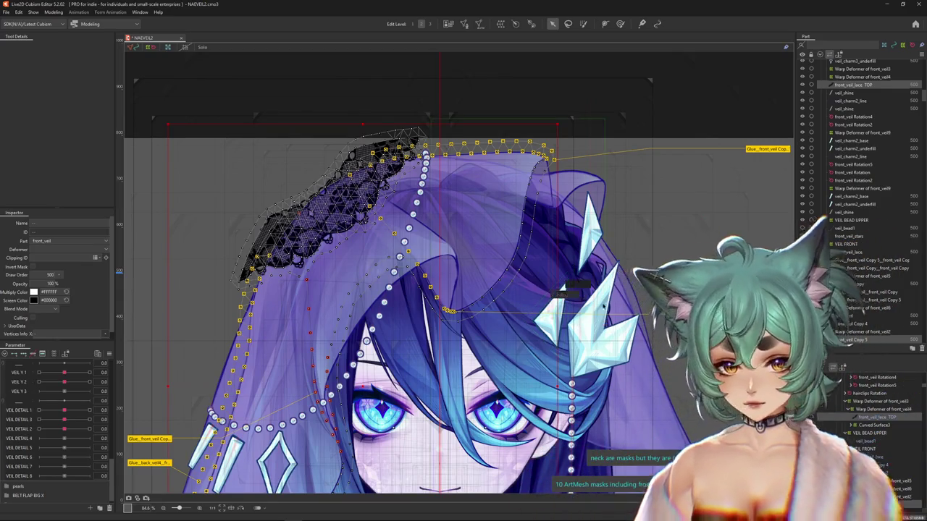
click(879, 445)
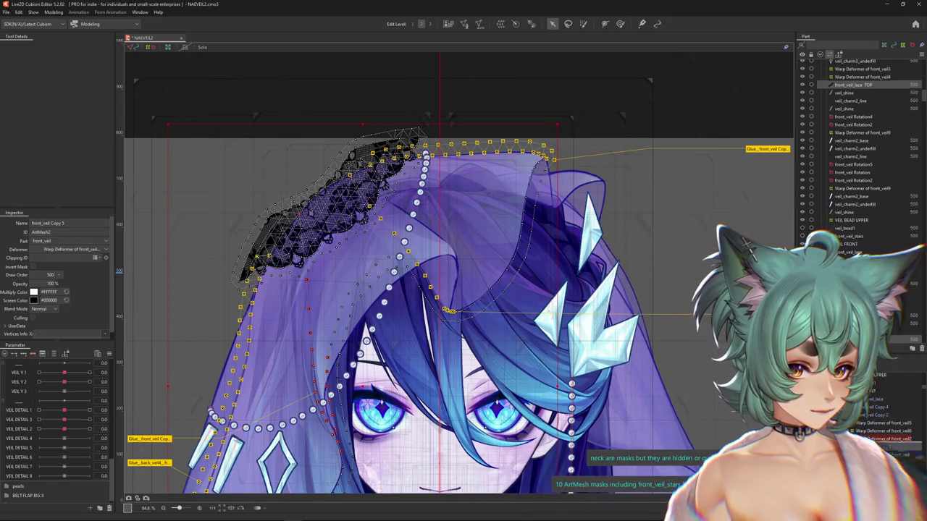
ctrl+click(879, 439)
click(879, 438)
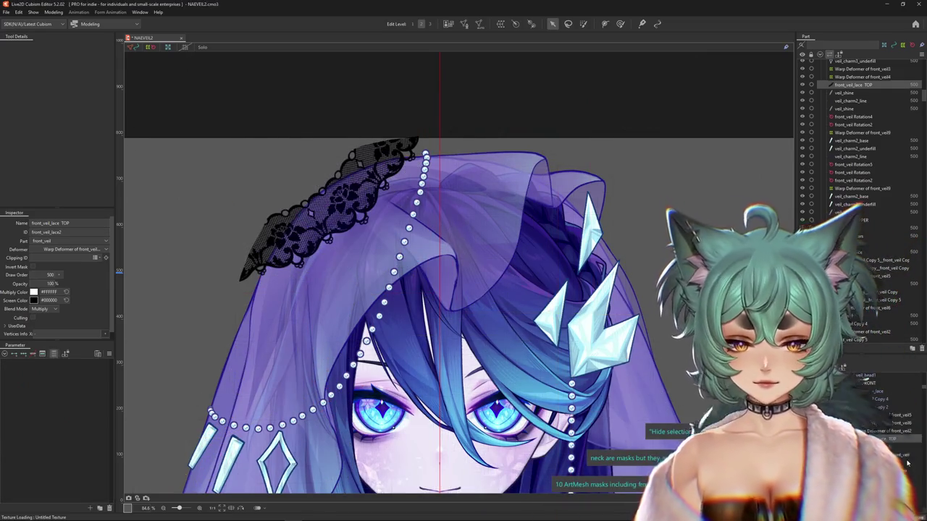
click(567, 383)
scroll(567, 383, up, 2)
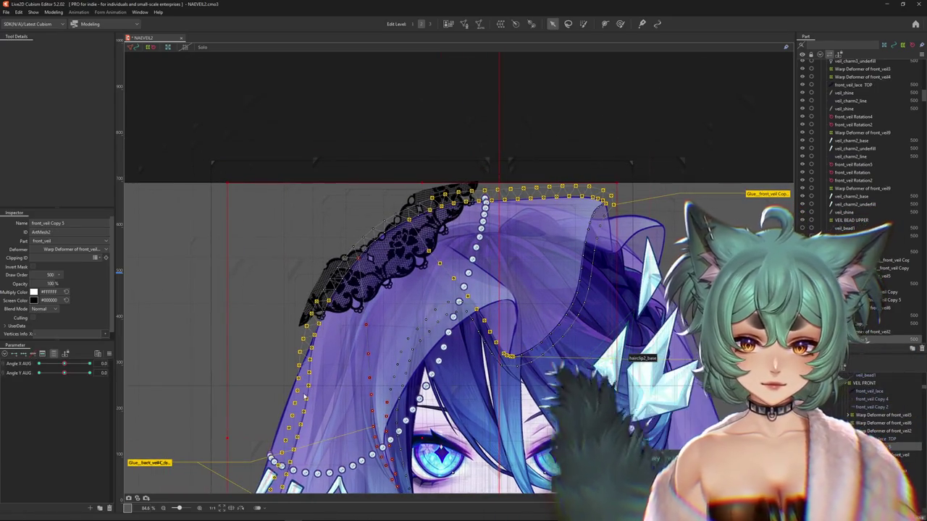
right_click(316, 396)
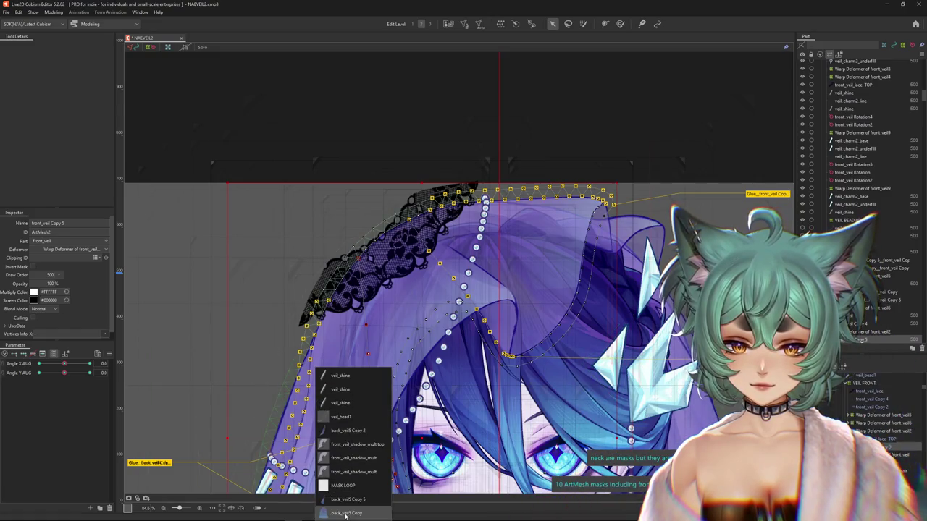
click(436, 358)
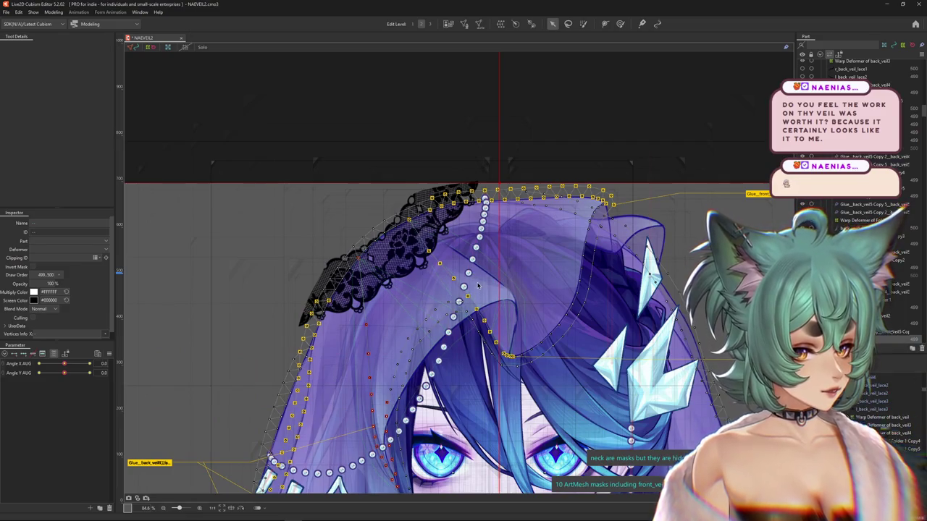
scroll(449, 279, down, 2)
scroll(417, 267, up, 4)
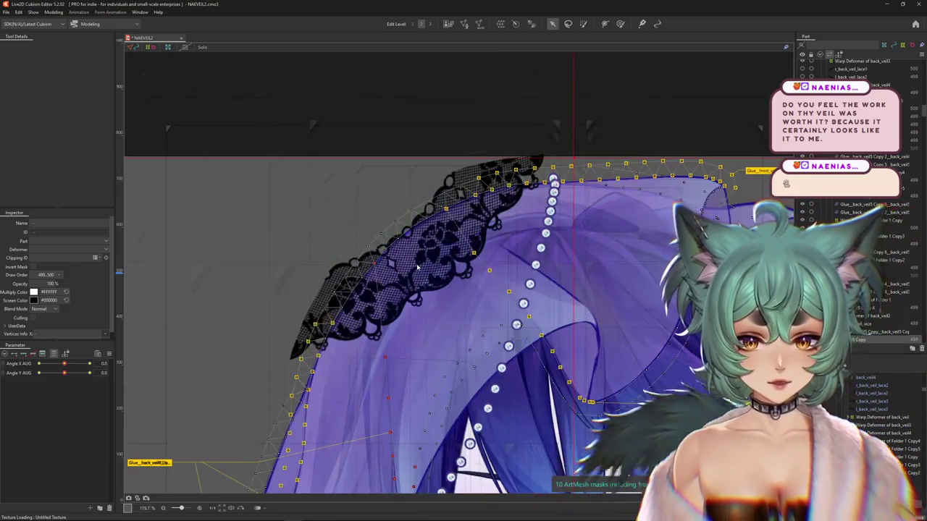
right_click(429, 278)
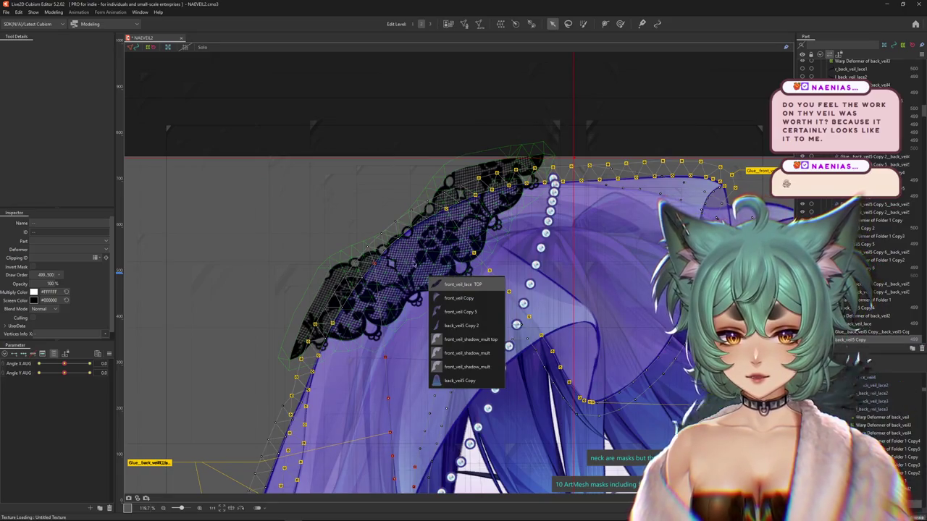
click(459, 284)
scroll(447, 266, down, 4)
click(53, 11)
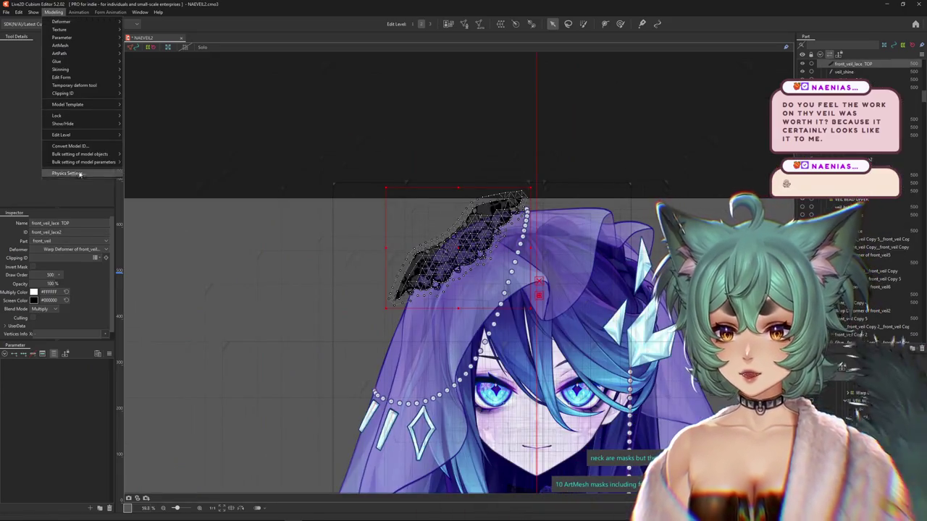
- Preview the veil and lace sway in Physics Settings by tilting the head, then close it
click(94, 165)
scroll(596, 154, up, 3)
scroll(651, 170, up, 3)
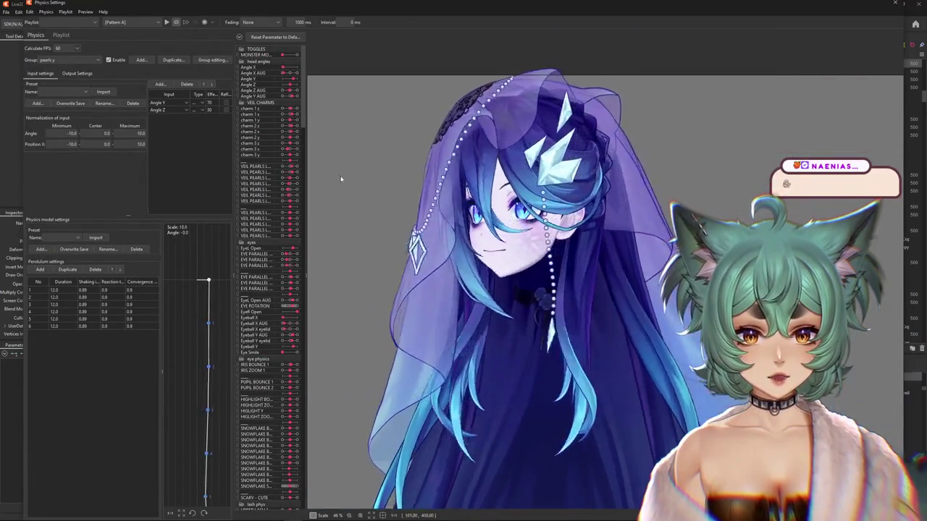
scroll(351, 177, up, 3)
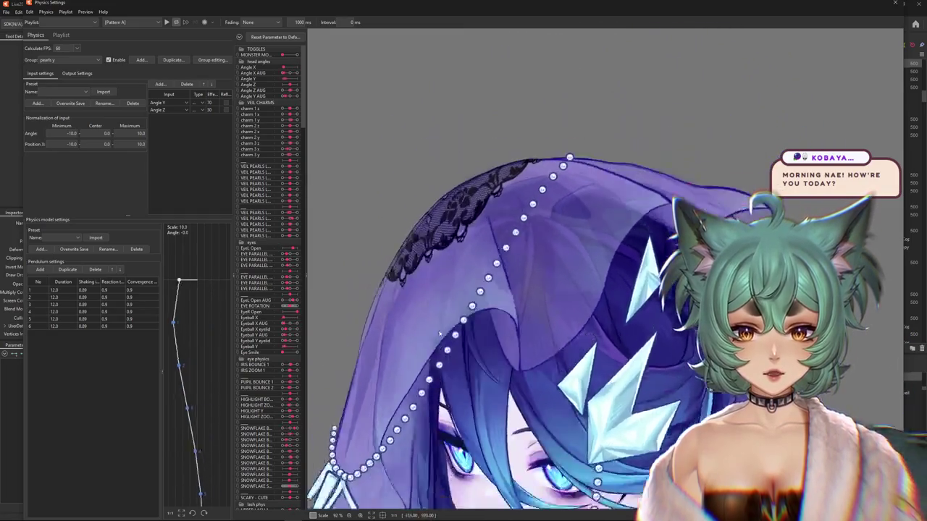
scroll(590, 239, down, 2)
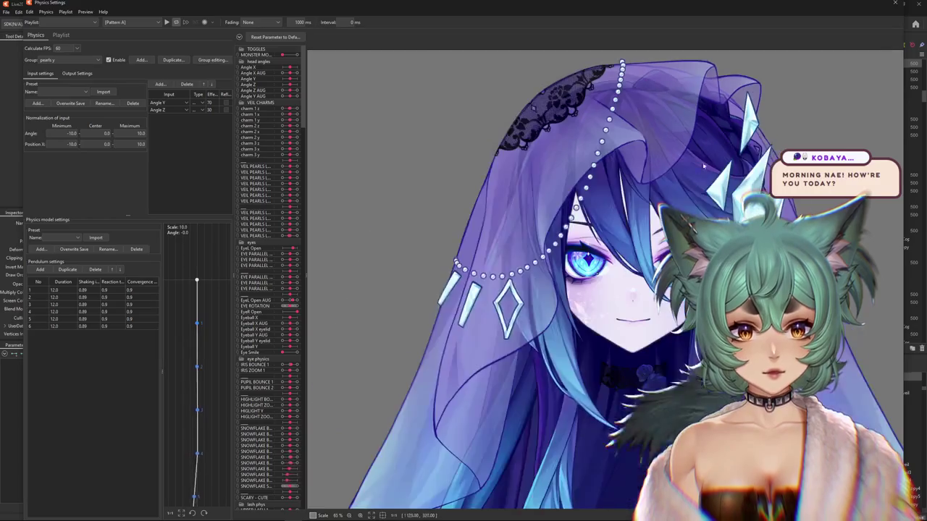
scroll(590, 239, down, 5)
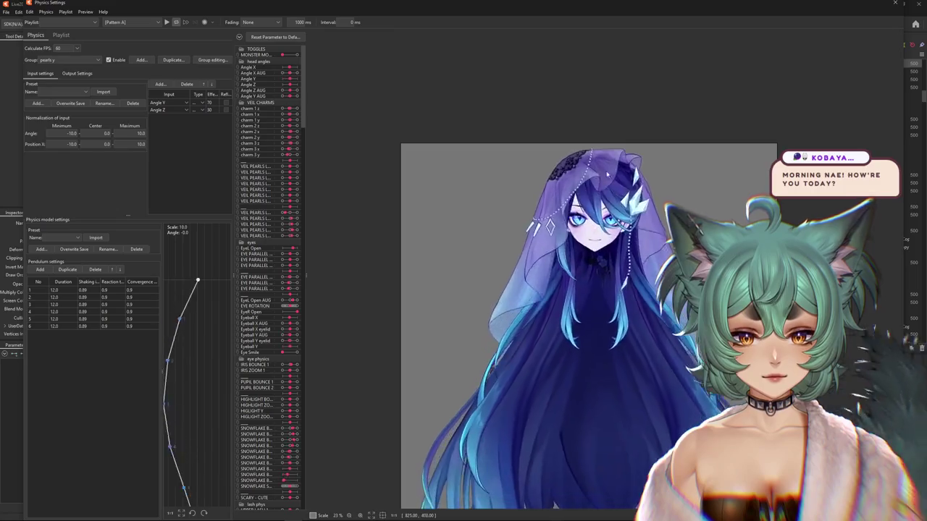
drag(324, 72, 725, 161)
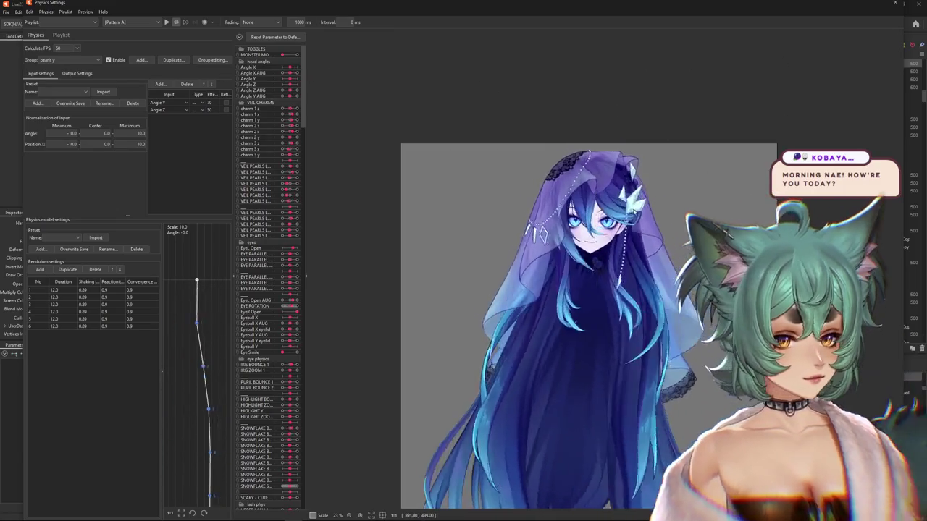
click(895, 3)
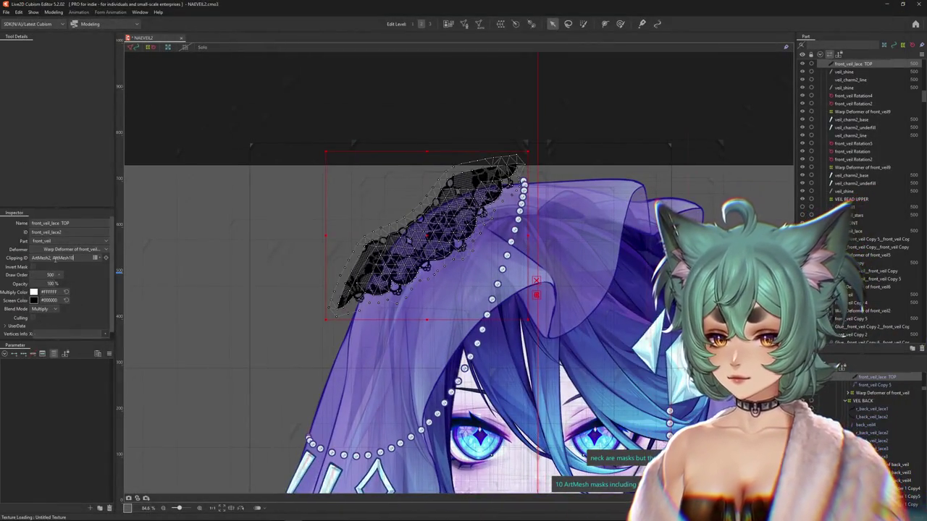
- Clip the lace to ArtMesh2 and ArtMesh10 and wrap it in an 11×11 warp deformer
key(Return)
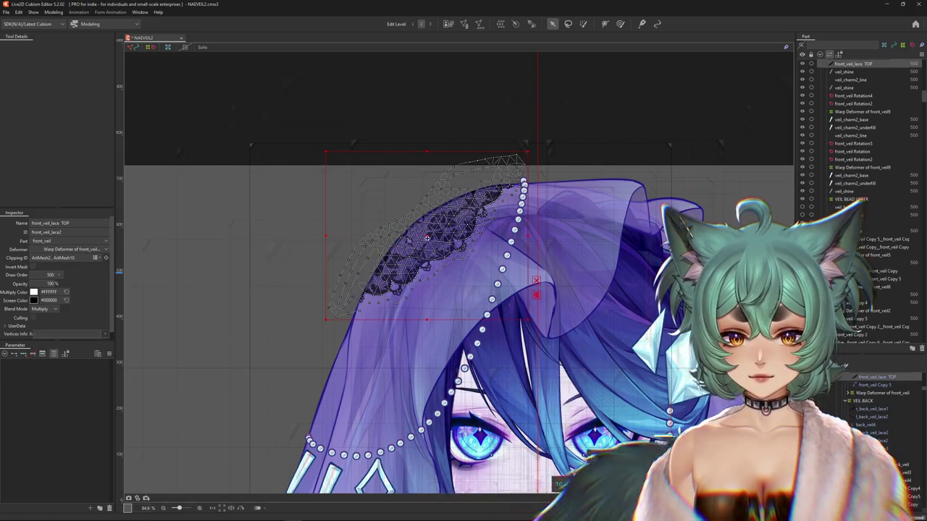
scroll(376, 261, down, 3)
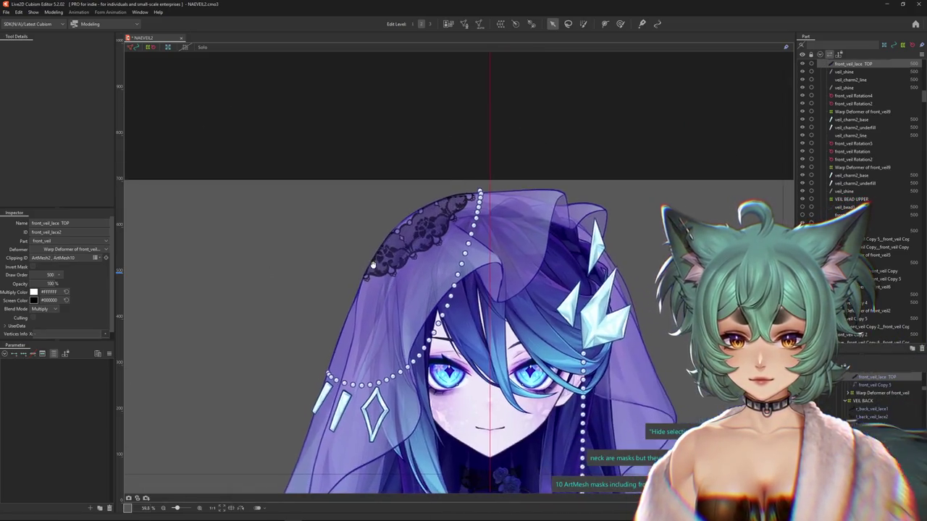
click(621, 23)
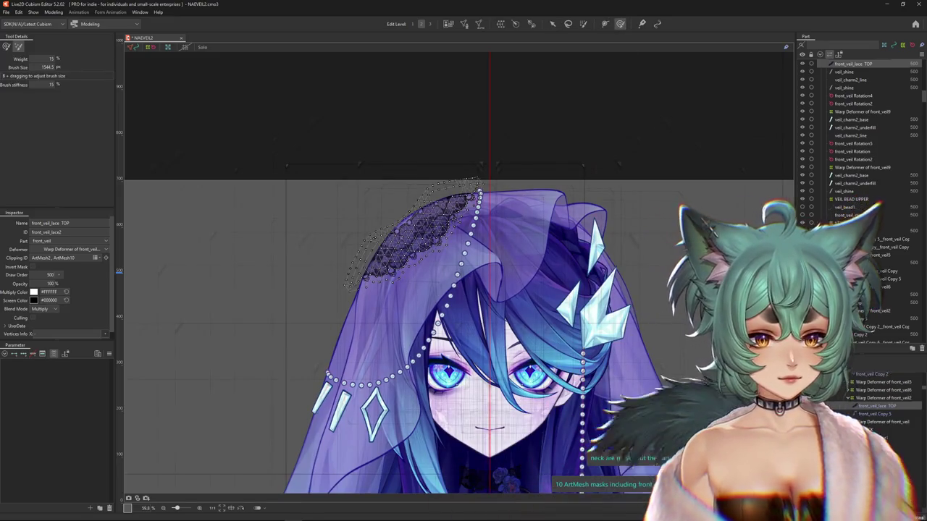
click(500, 23)
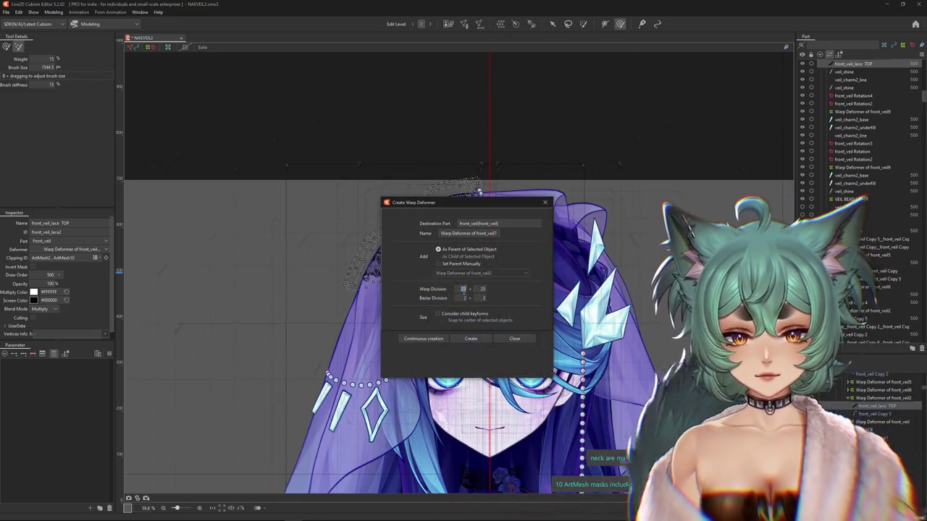
text(11)
key(Tab)
text(1)
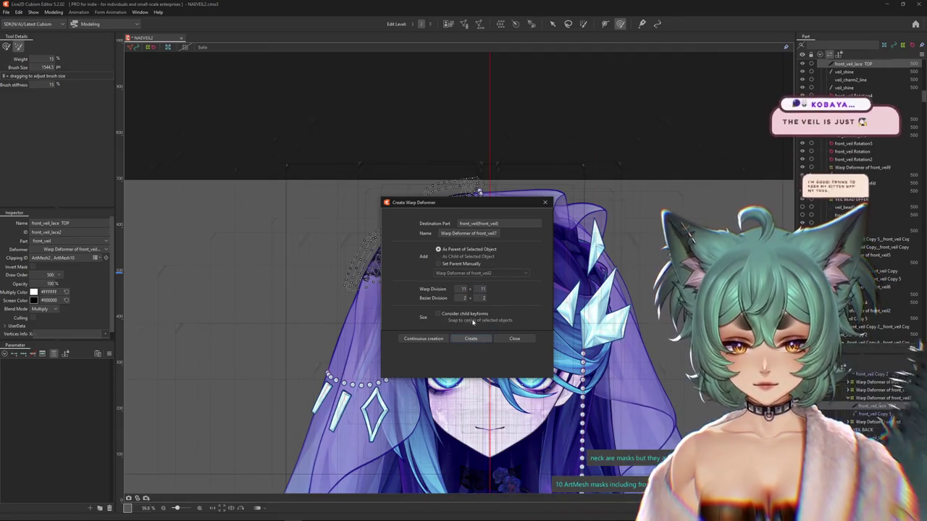
key(Return)
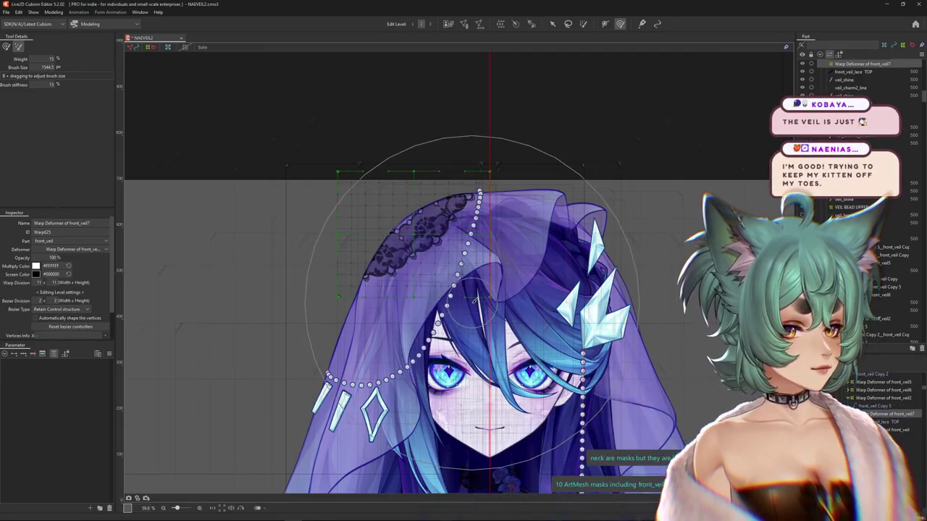
- Change the warp's height division to 10 and expand the head angles parameter group
drag(476, 300, 411, 308)
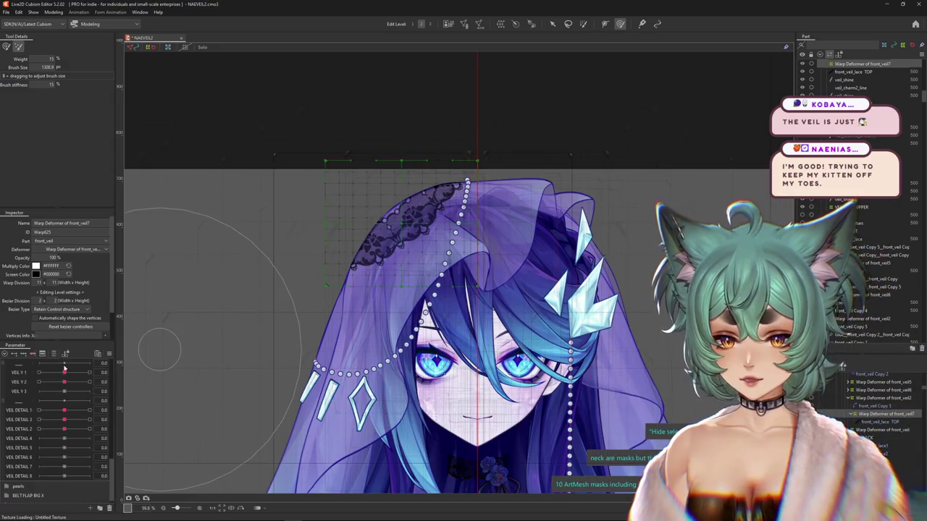
scroll(299, 322, up, 3)
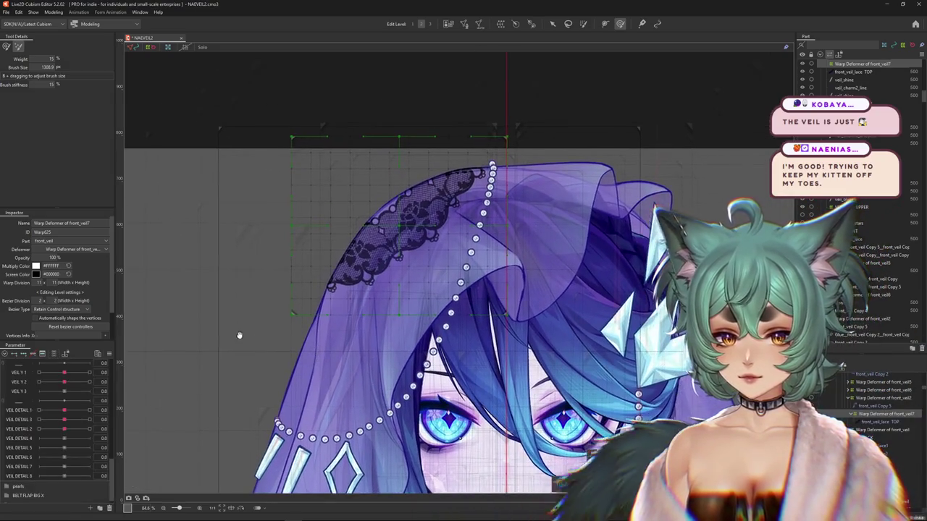
scroll(239, 335, down, 3)
drag(236, 338, 162, 315)
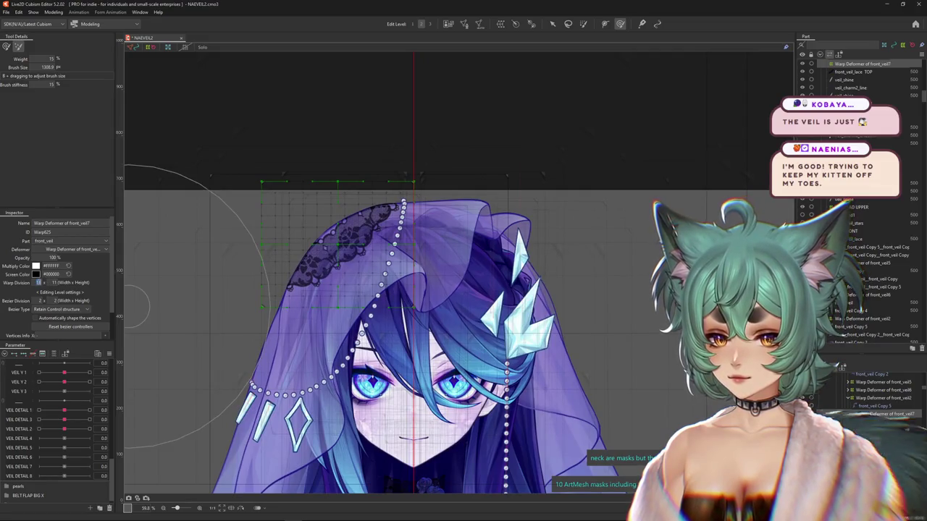
click(53, 282)
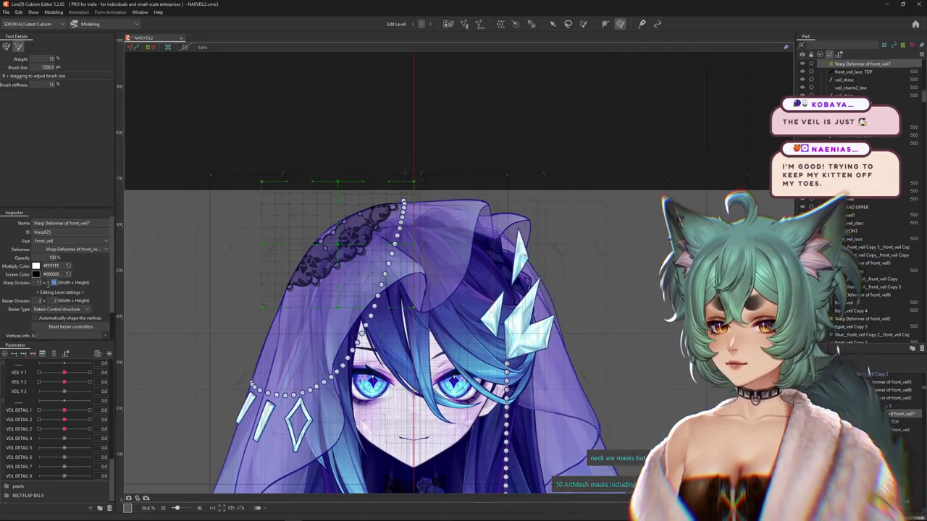
text(10)
scroll(36, 381, up, 5)
scroll(36, 382, up, 3)
click(8, 373)
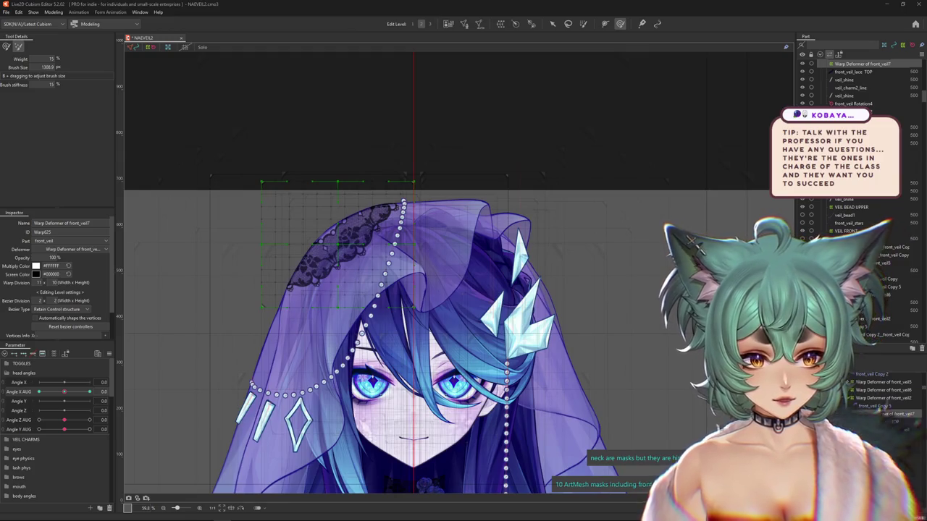
click(852, 414)
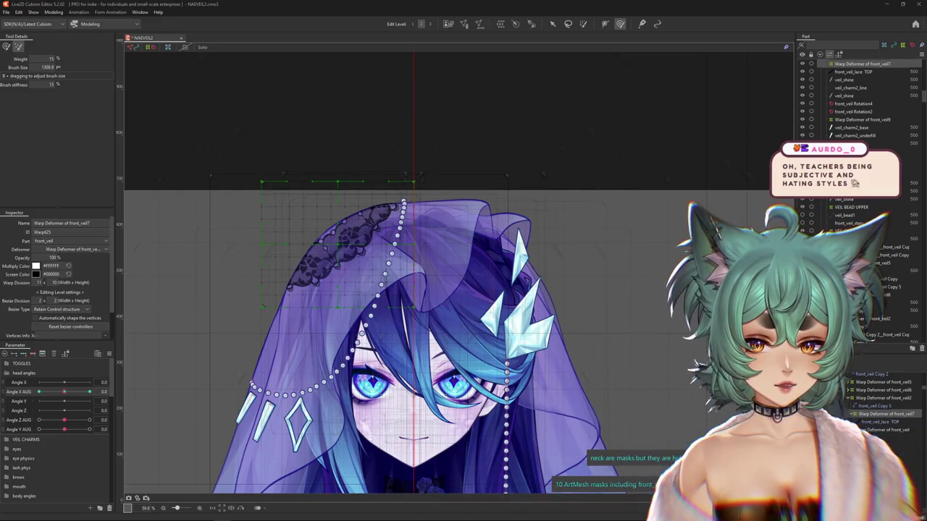
- Expand Warp Deformer of front_veil7 in the Parts panel to reveal front_veil_lace TOP inside
click(852, 414)
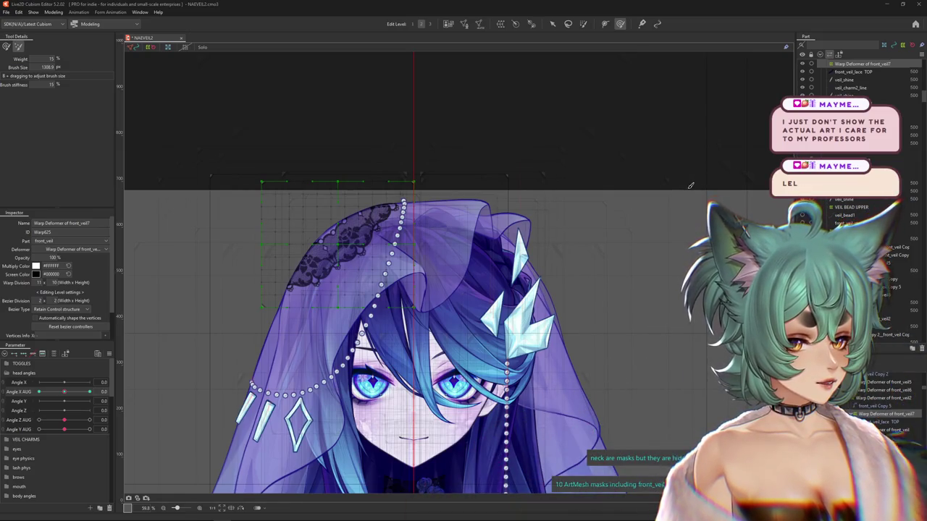
scroll(641, 238, up, 2)
scroll(579, 290, down, 5)
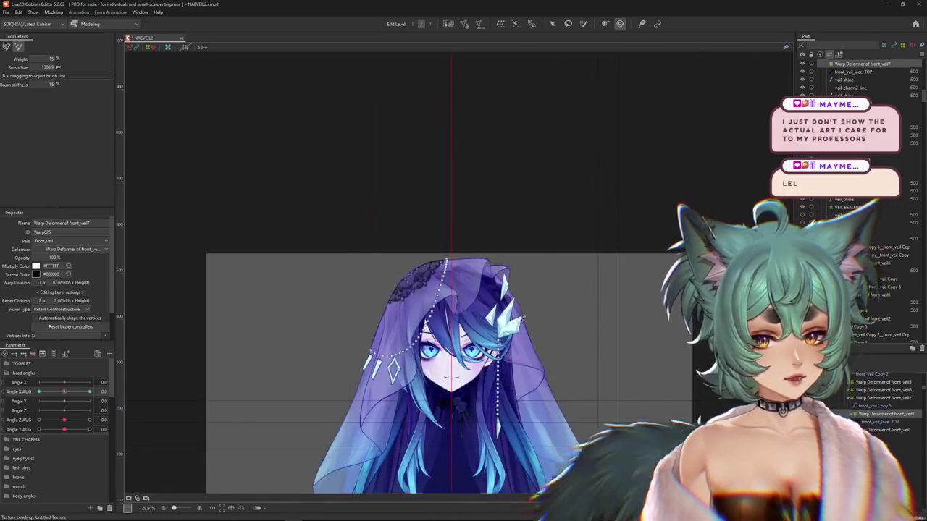
- Turn the head to Angle X AUG 30 and roughly sculpt the lace grid, adjusting brush size
click(89, 391)
scroll(429, 241, up, 5)
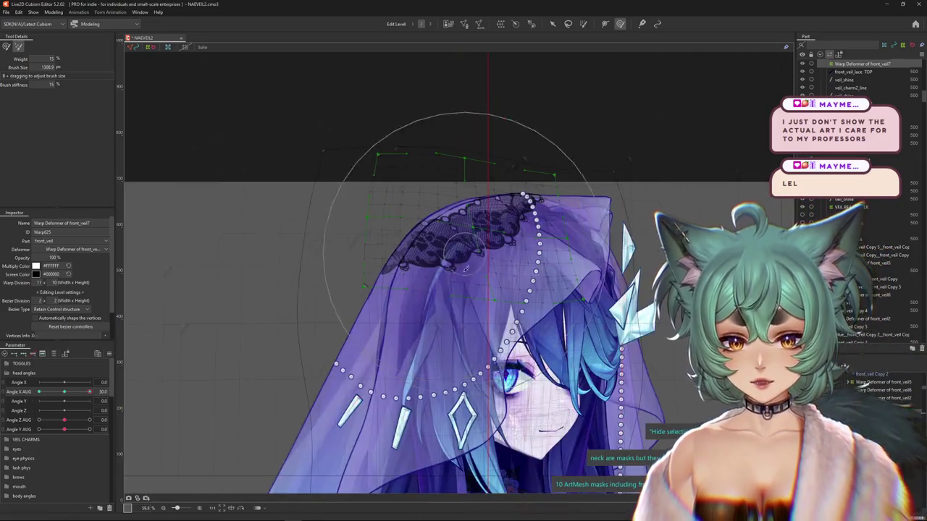
drag(429, 241, 419, 264)
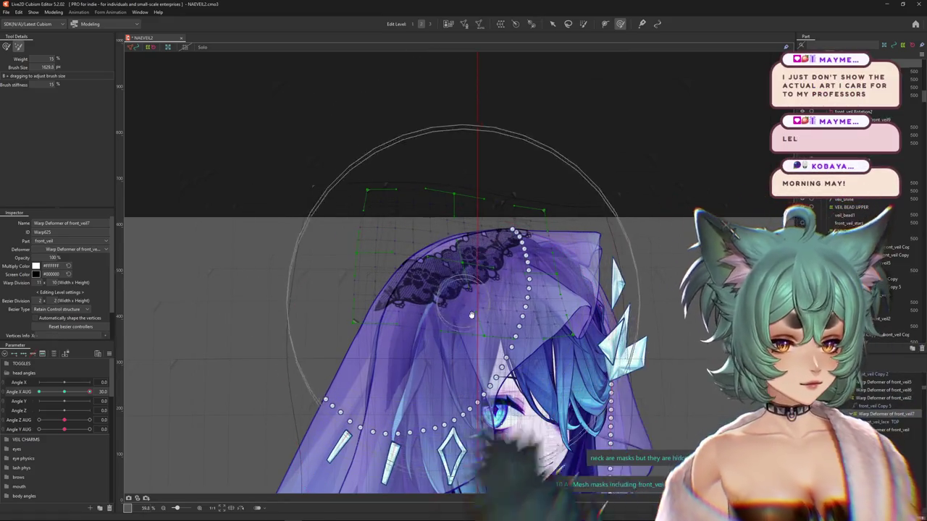
drag(475, 316, 446, 296)
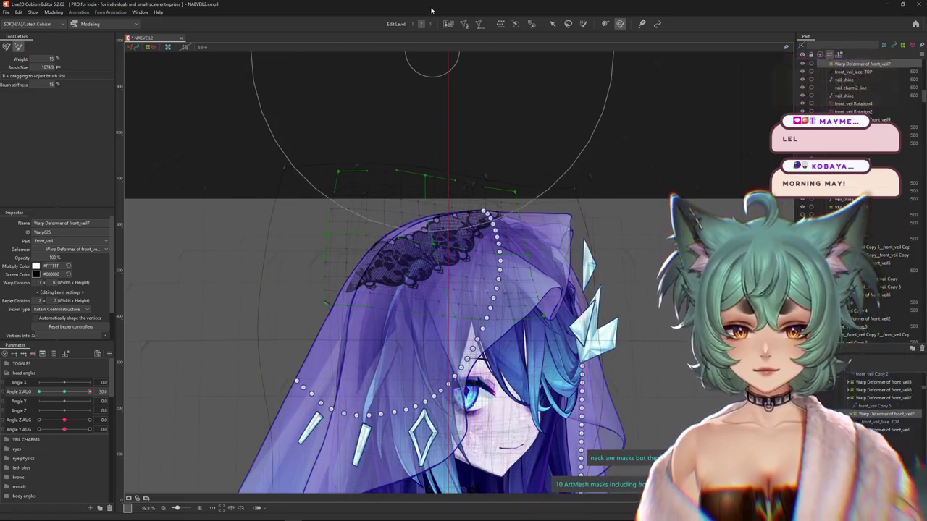
drag(347, 234, 389, 232)
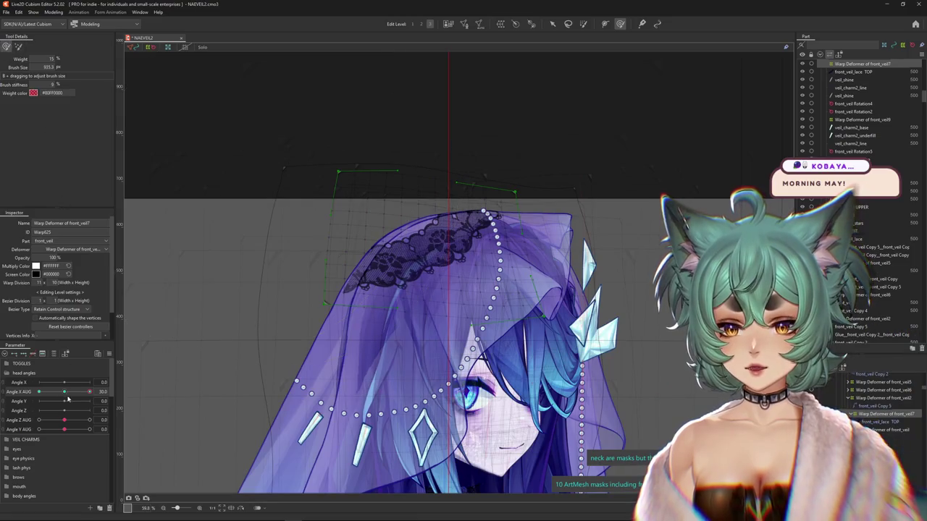
click(68, 394)
drag(356, 239, 371, 257)
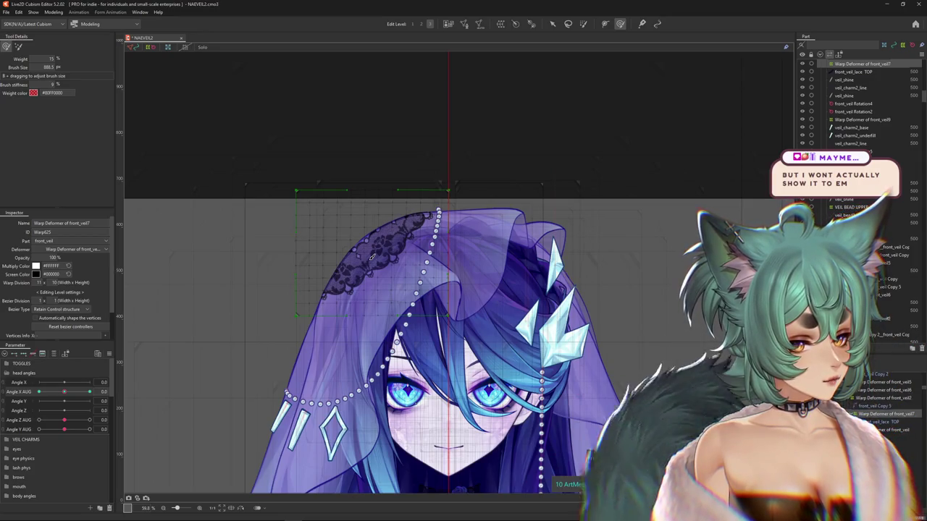
drag(372, 258, 370, 259)
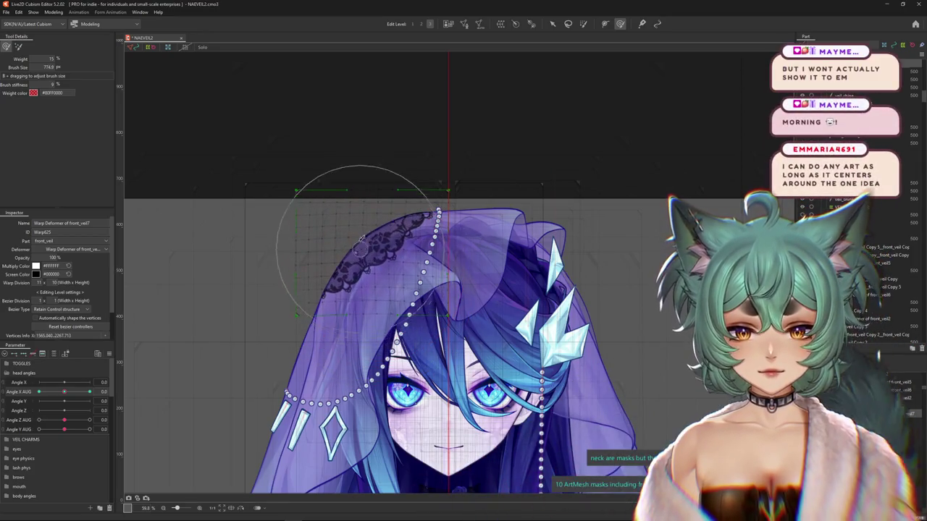
drag(403, 277, 325, 252)
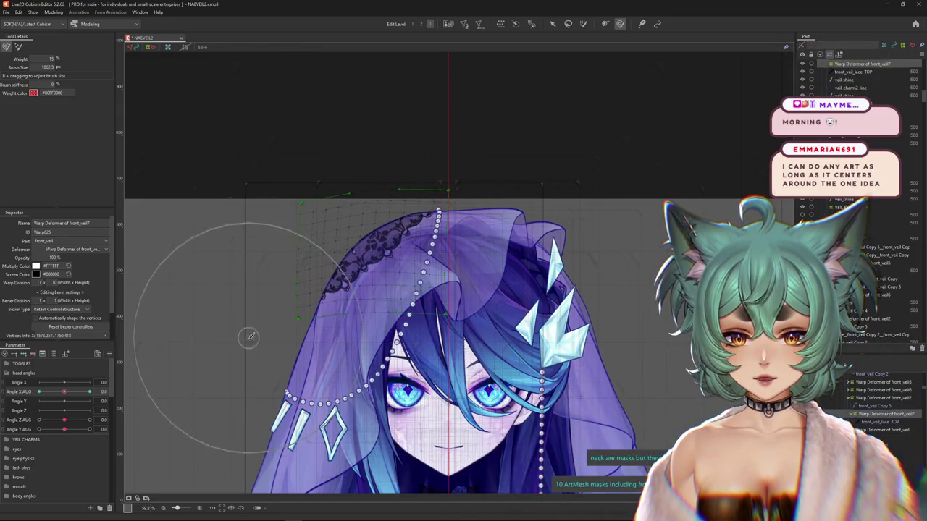
drag(270, 188, 386, 260)
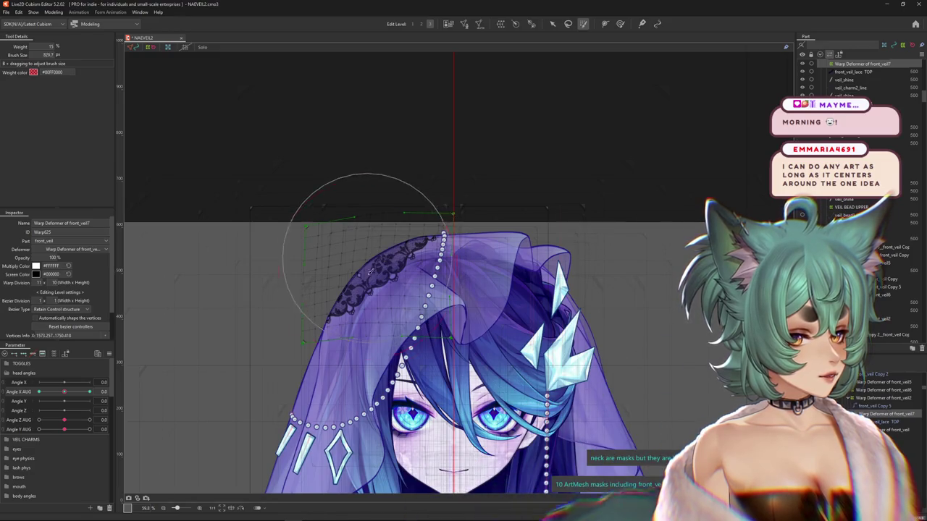
drag(369, 268, 360, 324)
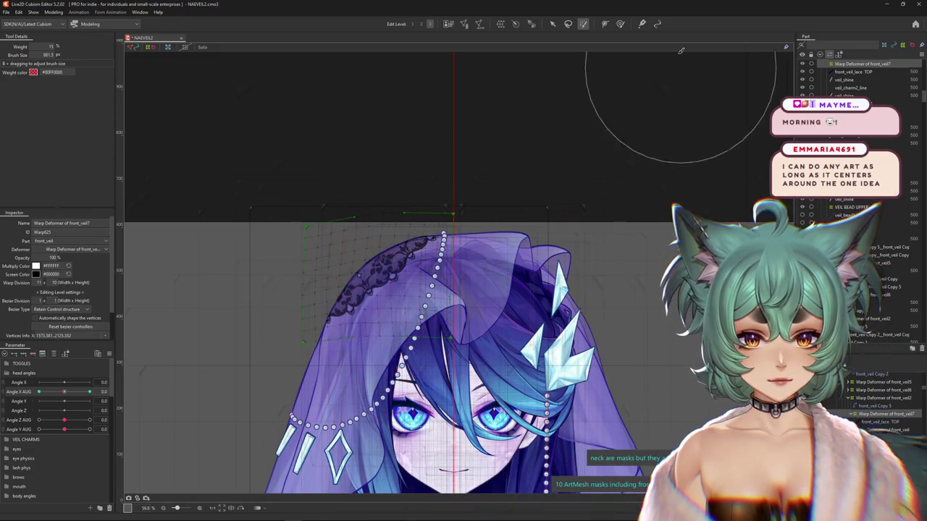
- Switch deformation brush, resize it repeatedly, and preview the veil as the head turns
click(619, 23)
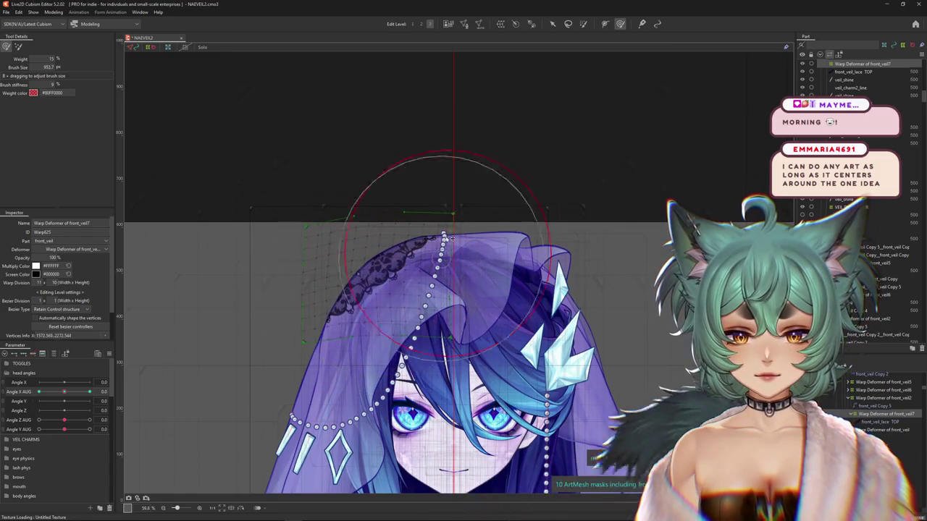
drag(423, 172, 430, 192)
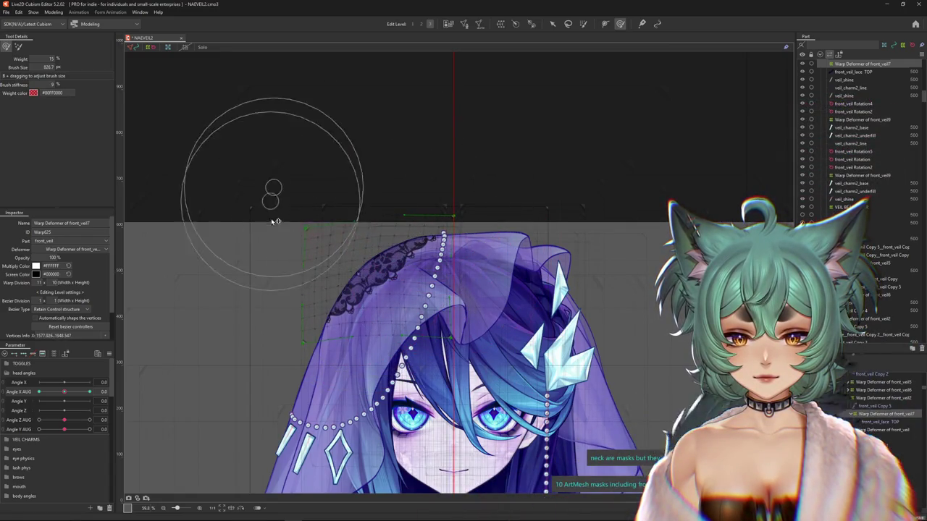
drag(276, 217, 265, 269)
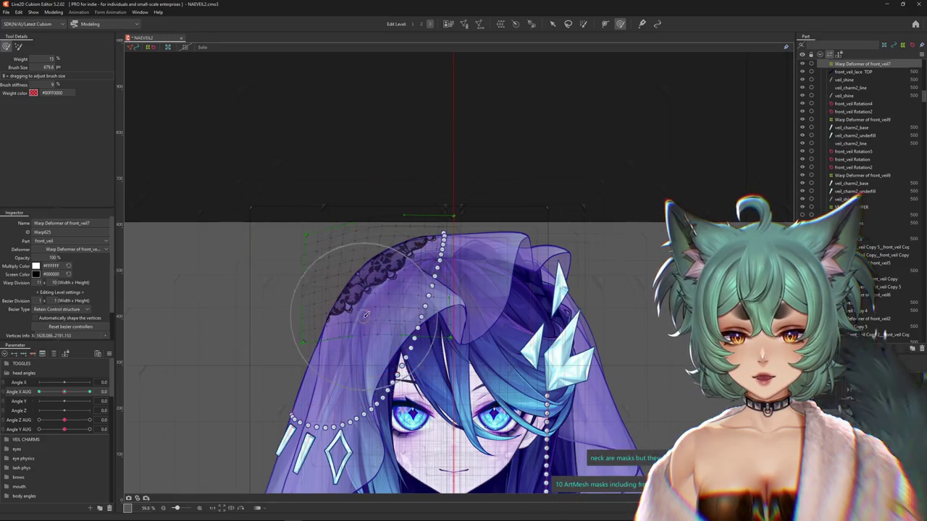
drag(403, 208, 435, 148)
drag(374, 176, 288, 210)
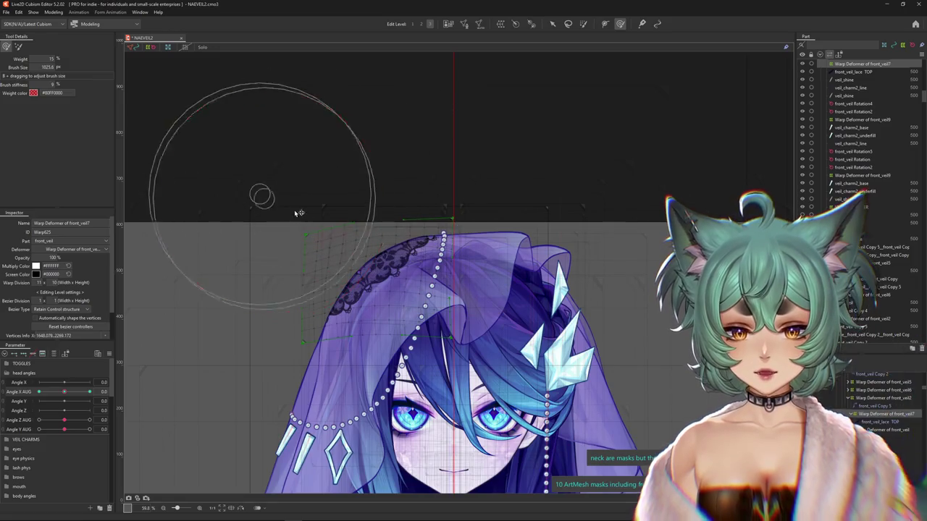
mouse_move(258, 349)
mouse_down()
mouse_move(288, 204)
mouse_move(324, 155)
mouse_up()
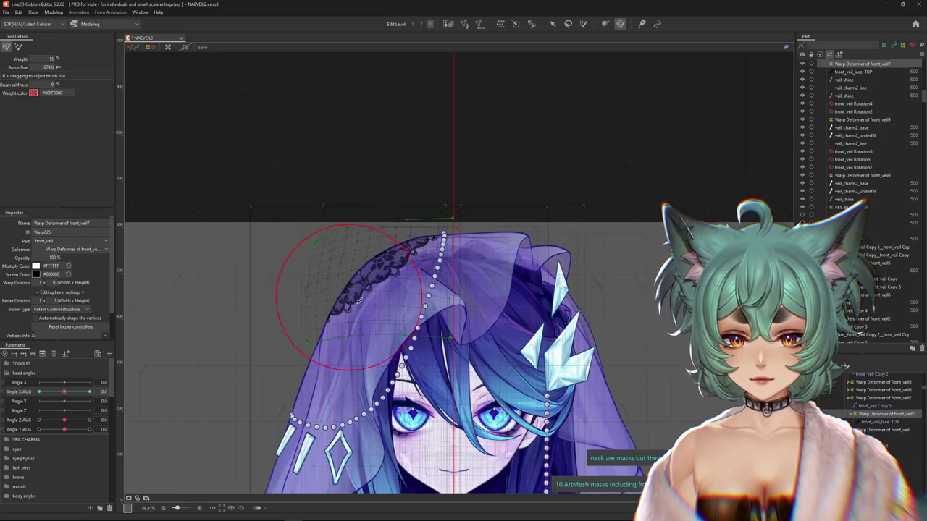
drag(357, 307, 375, 281)
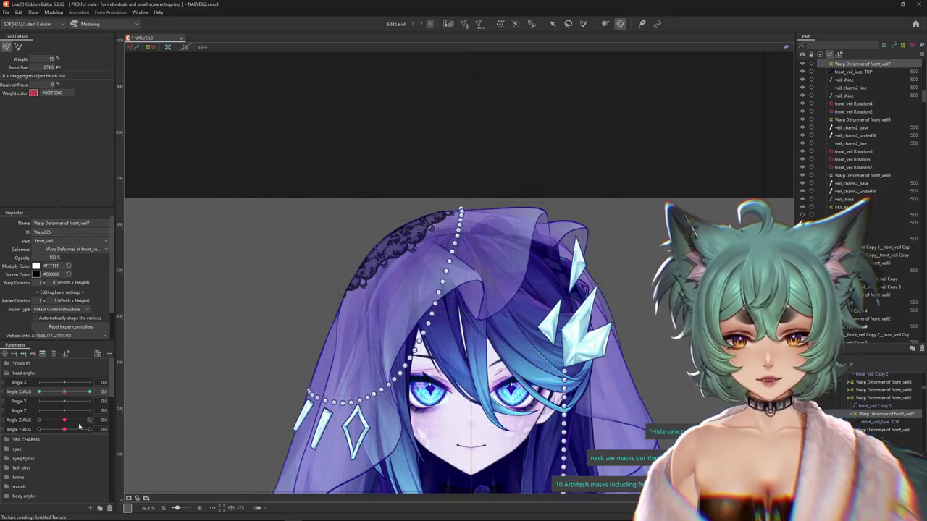
drag(66, 394, 65, 391)
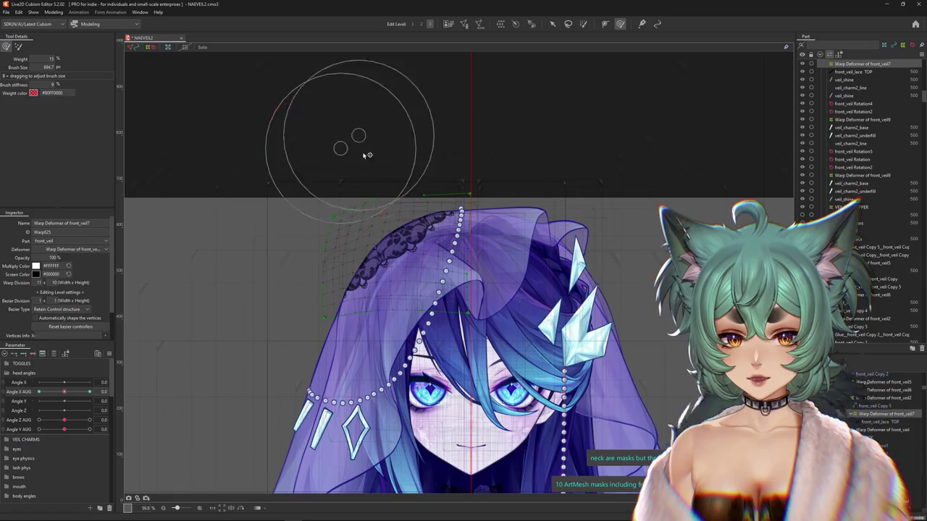
drag(367, 152, 350, 165)
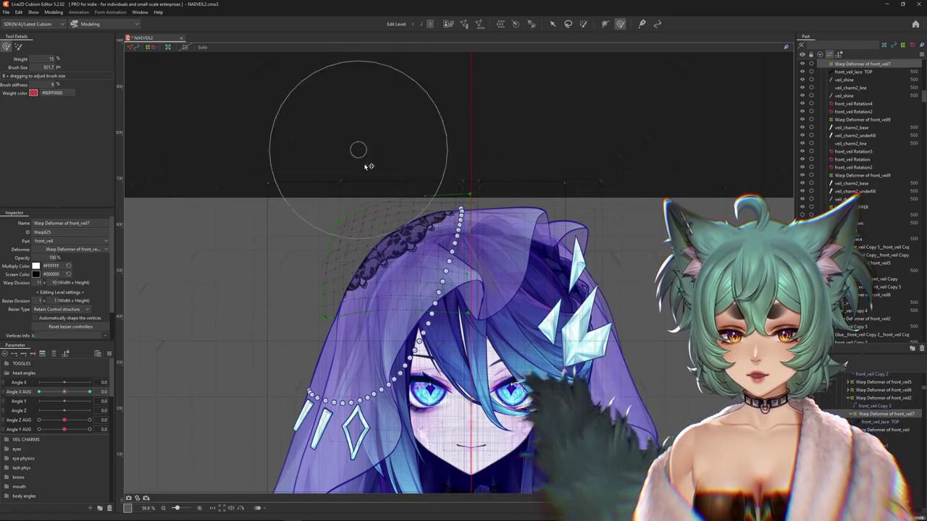
drag(420, 151, 410, 221)
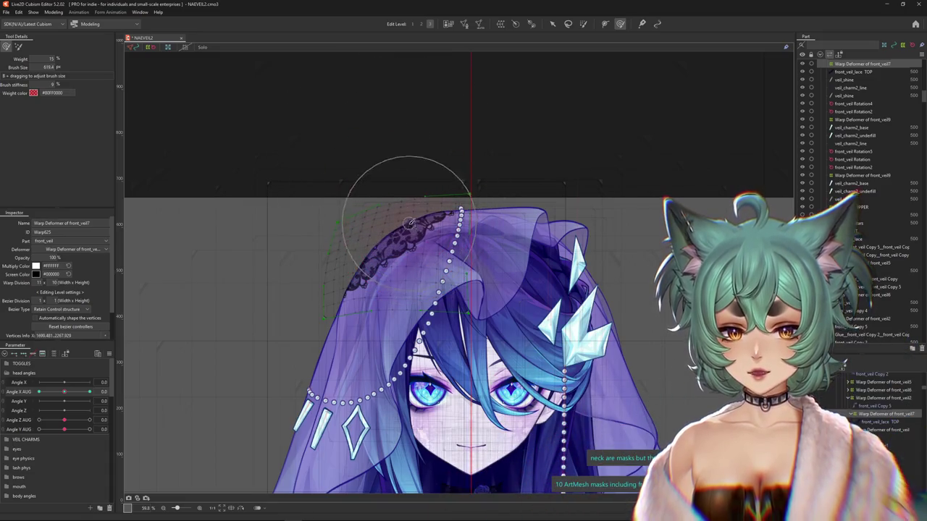
mouse_move(356, 263)
mouse_down()
mouse_move(337, 167)
mouse_move(372, 155)
mouse_move(314, 161)
mouse_up()
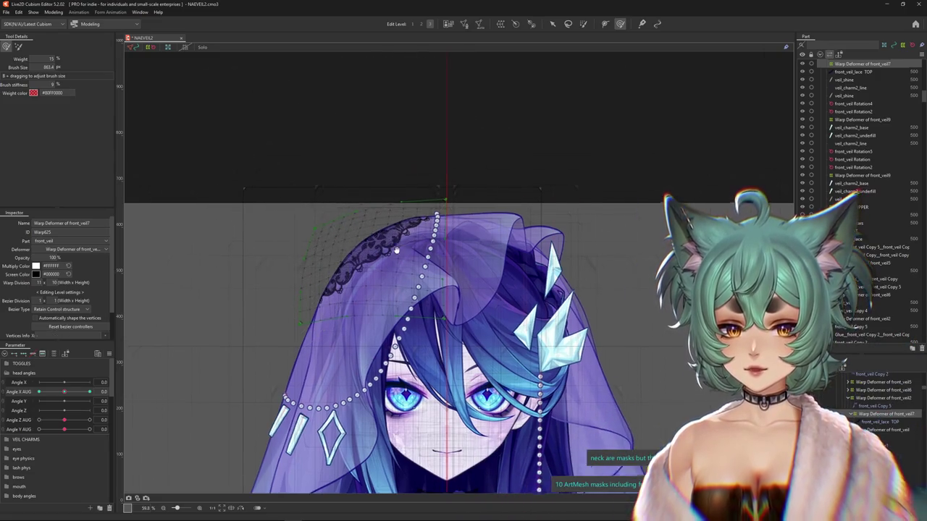
- At Angle X AUG 30, bend and nudge the lace warp around the turned head
drag(63, 391, 114, 391)
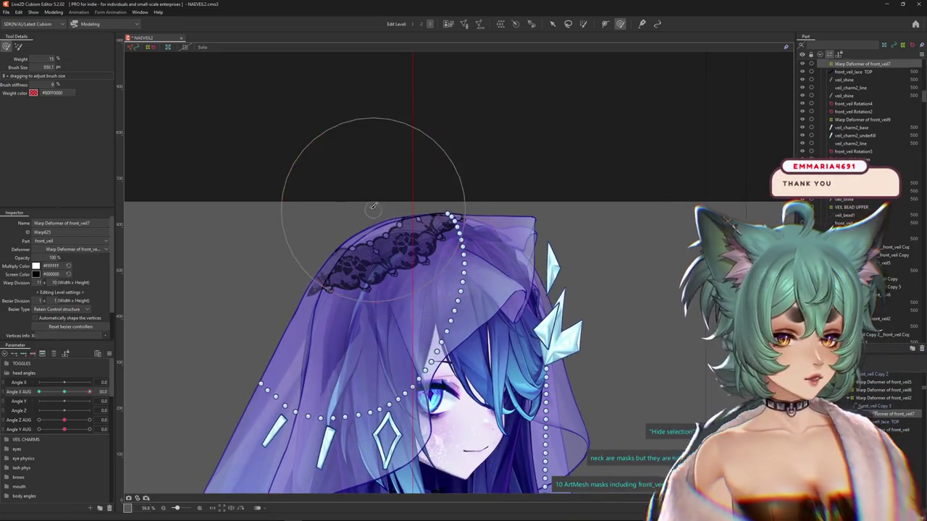
mouse_move(364, 209)
mouse_down()
mouse_move(378, 215)
mouse_move(475, 134)
mouse_up()
drag(440, 109, 481, 131)
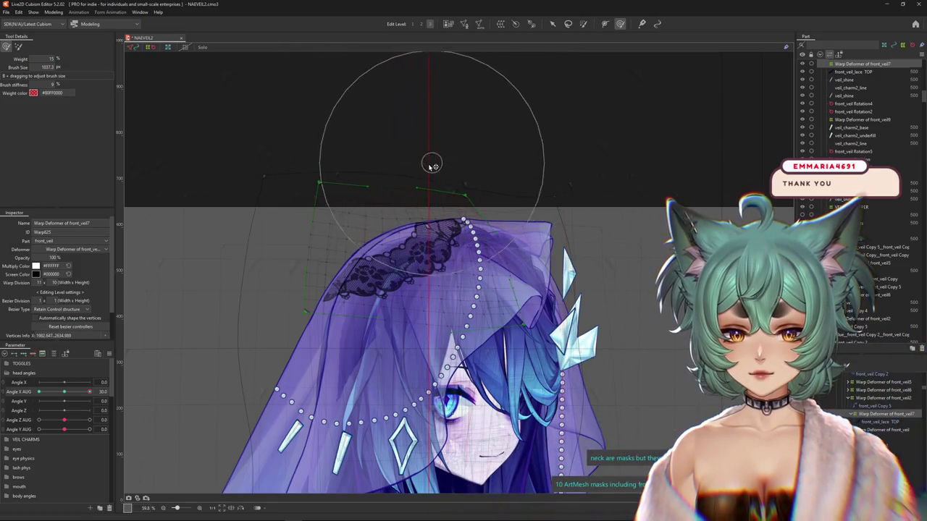
mouse_move(429, 250)
mouse_down()
mouse_move(375, 295)
mouse_move(404, 296)
mouse_up()
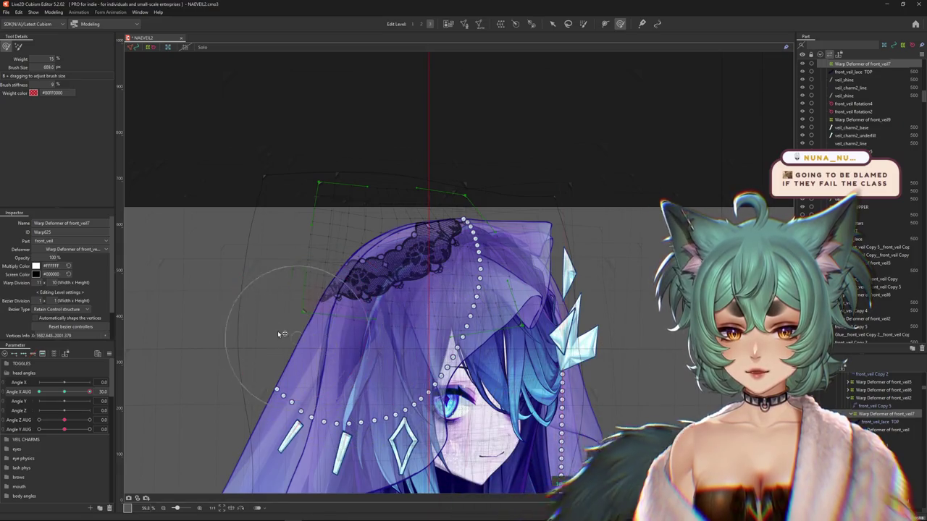
drag(282, 334, 265, 250)
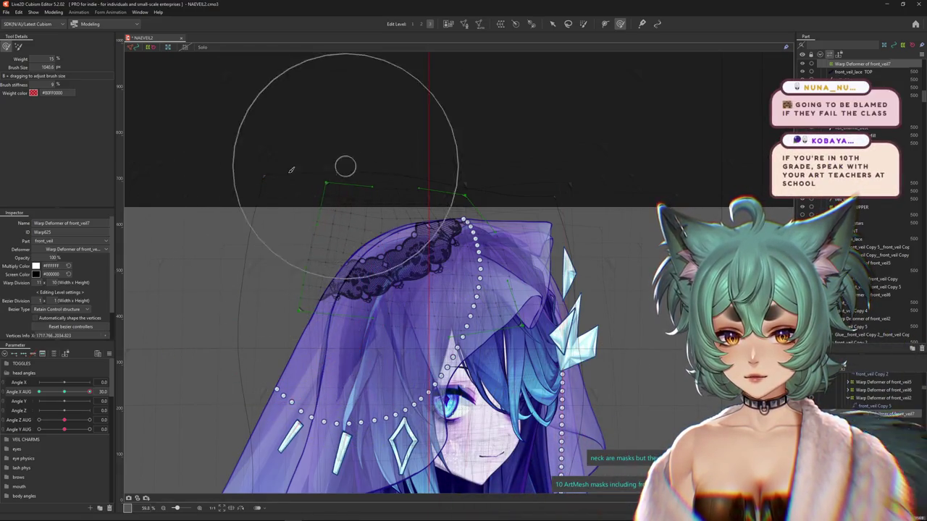
drag(302, 168, 246, 244)
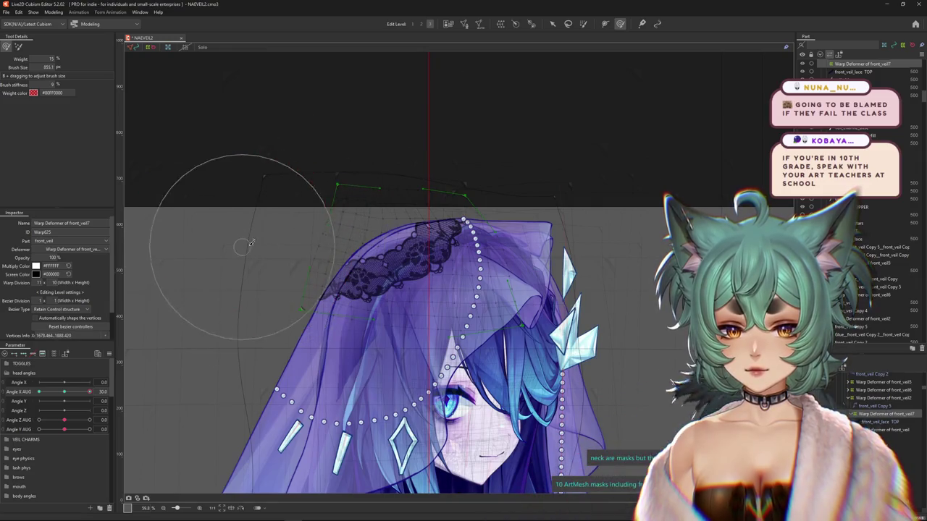
drag(360, 189, 355, 174)
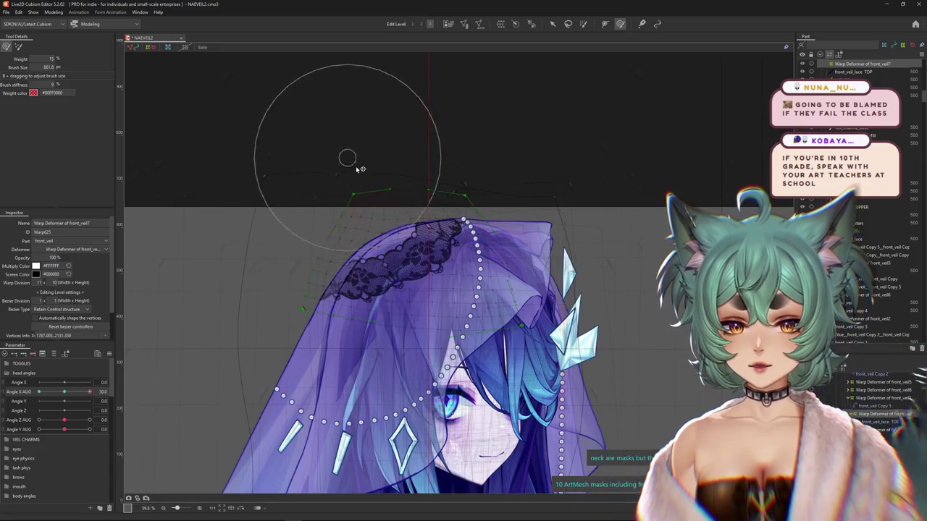
drag(424, 197, 406, 207)
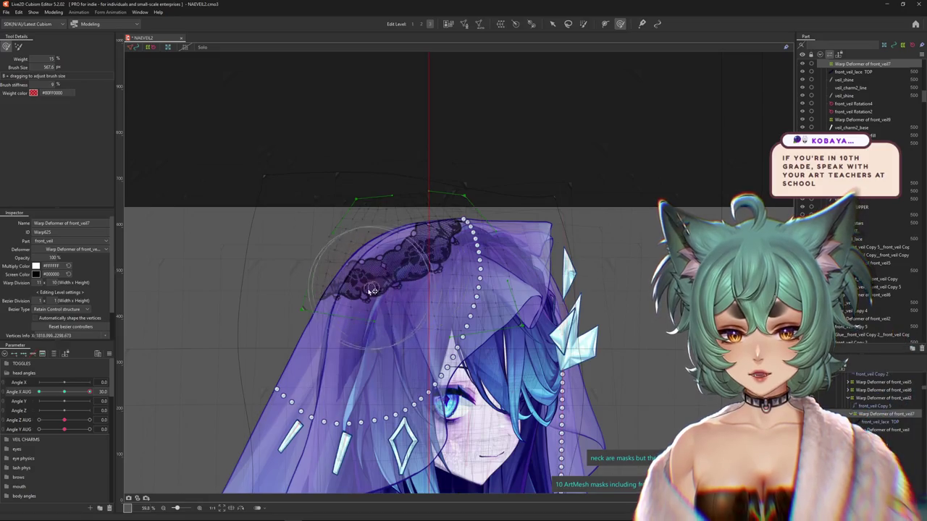
drag(357, 292, 392, 267)
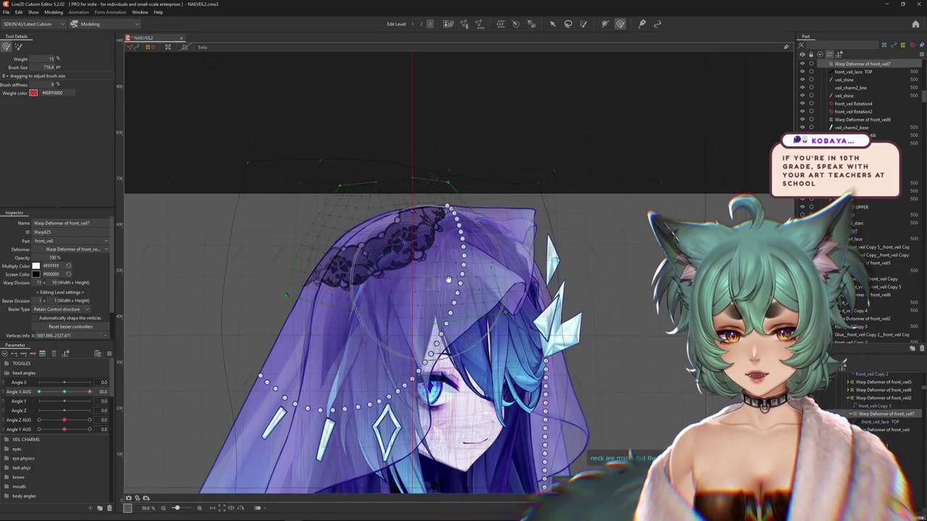
key(b)
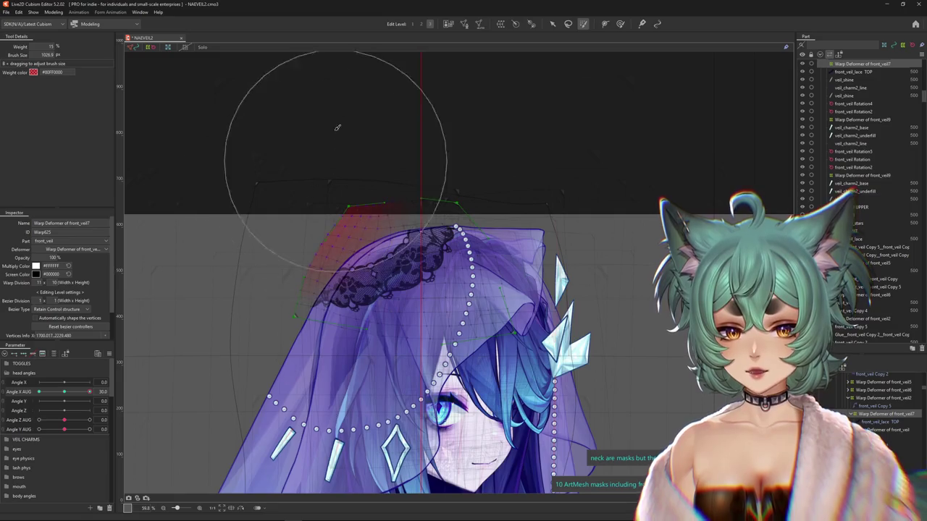
- Resize the stiffness-based brush and smooth the lace warp's curve near the head's centre
click(619, 24)
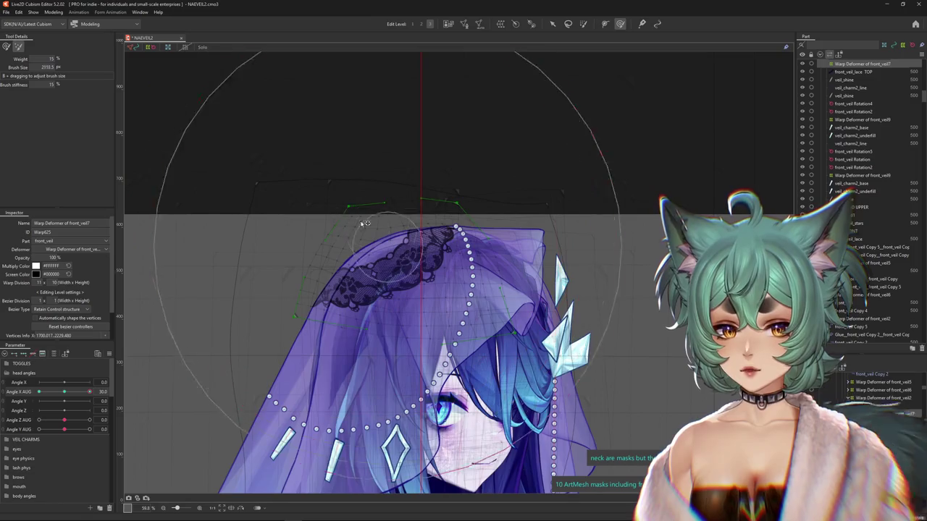
drag(356, 205, 362, 201)
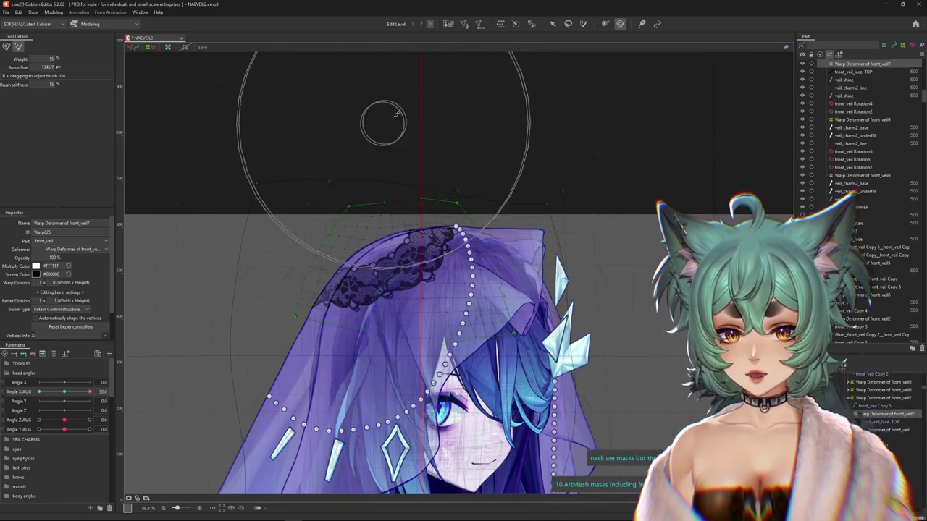
drag(385, 120, 439, 53)
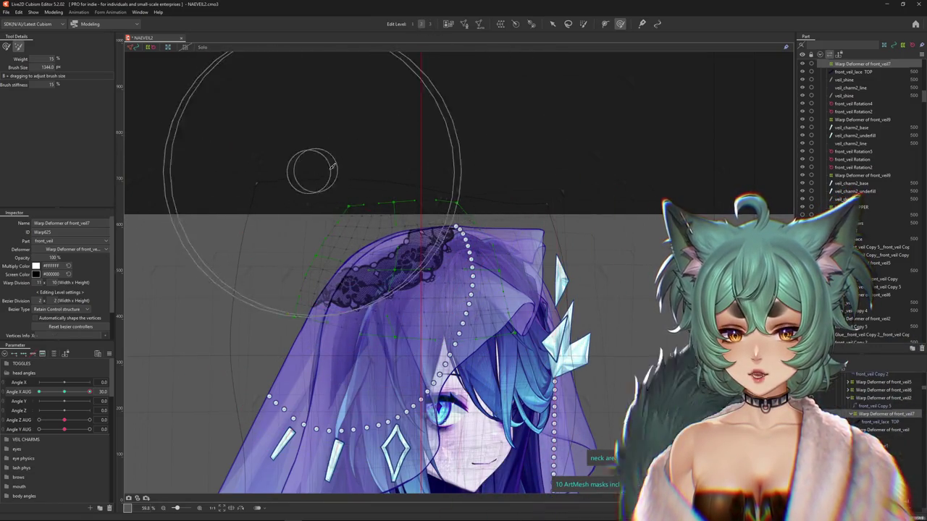
mouse_move(366, 189)
mouse_down()
mouse_move(271, 191)
mouse_move(413, 262)
mouse_up()
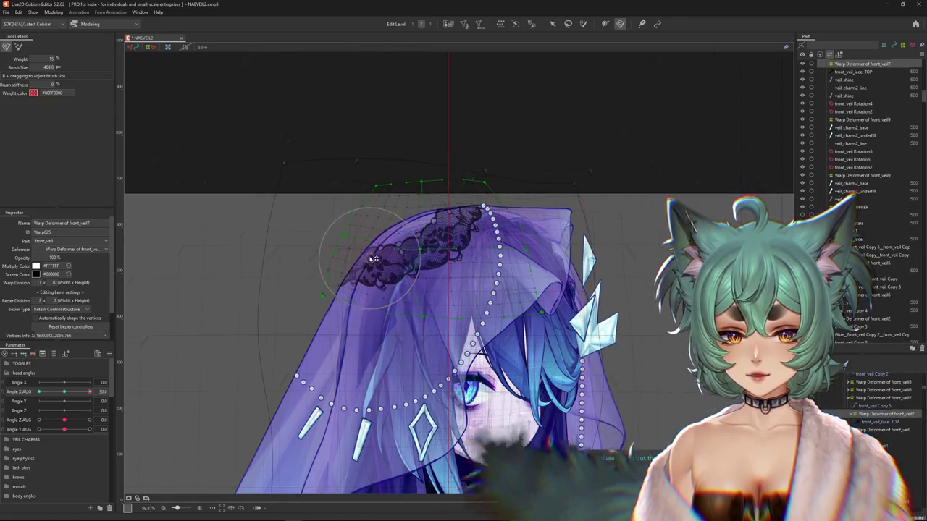
drag(320, 225, 359, 180)
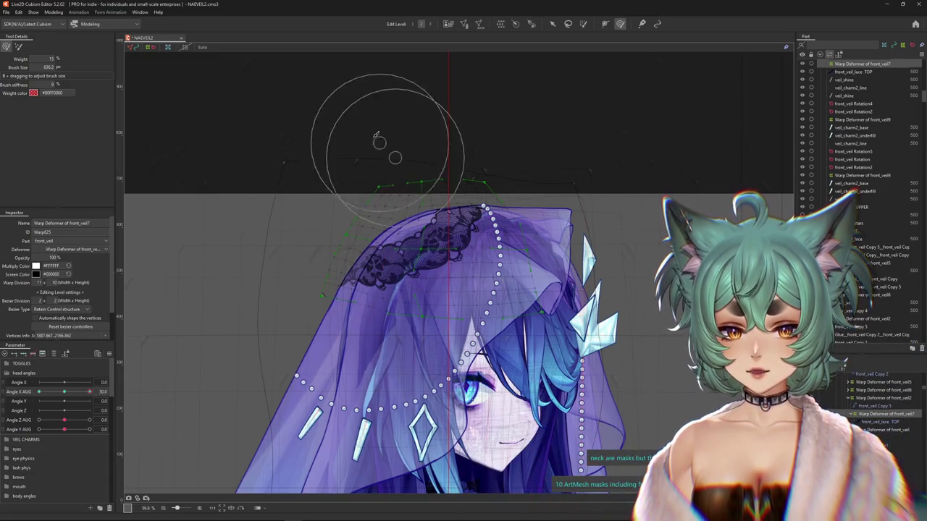
drag(378, 151, 485, 127)
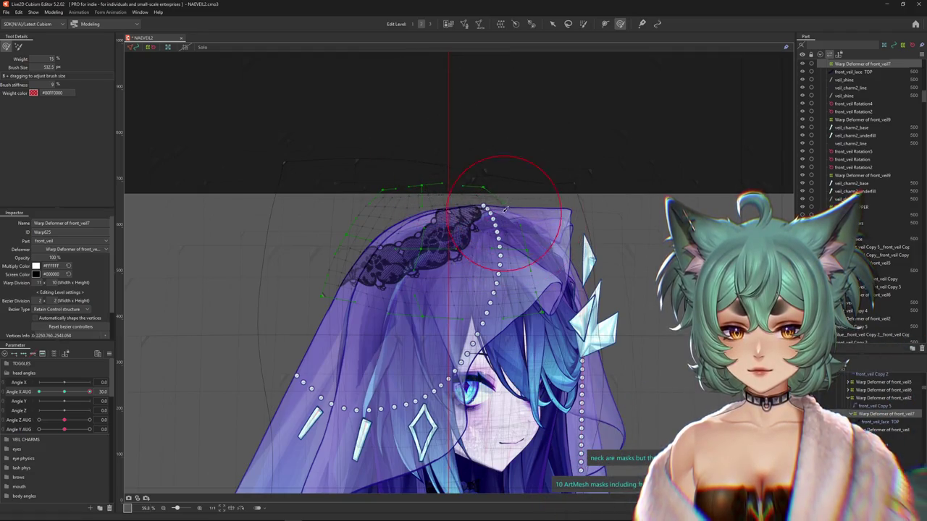
drag(450, 230, 430, 230)
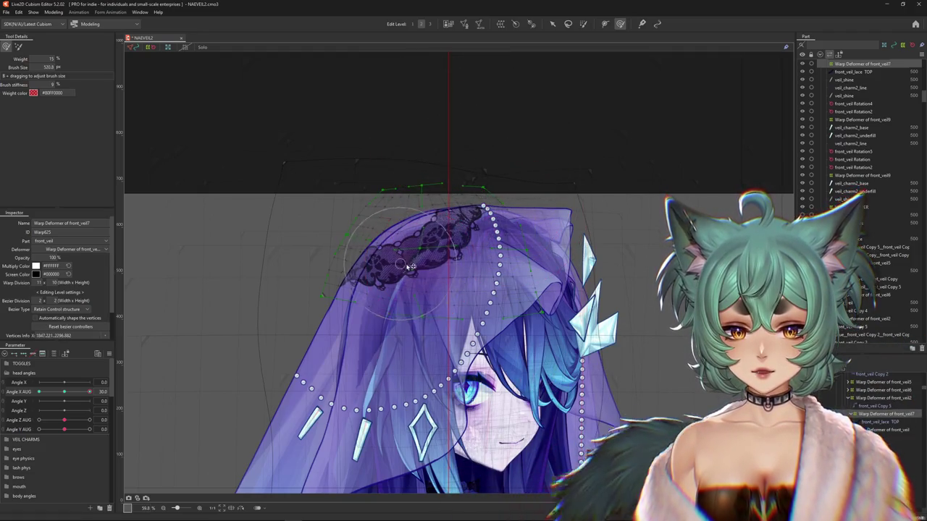
- Shape the right side of the veil warp, then check the shape on the warp grid
drag(449, 291, 438, 282)
mouse_move(394, 343)
mouse_down()
mouse_move(374, 259)
mouse_move(362, 363)
mouse_up()
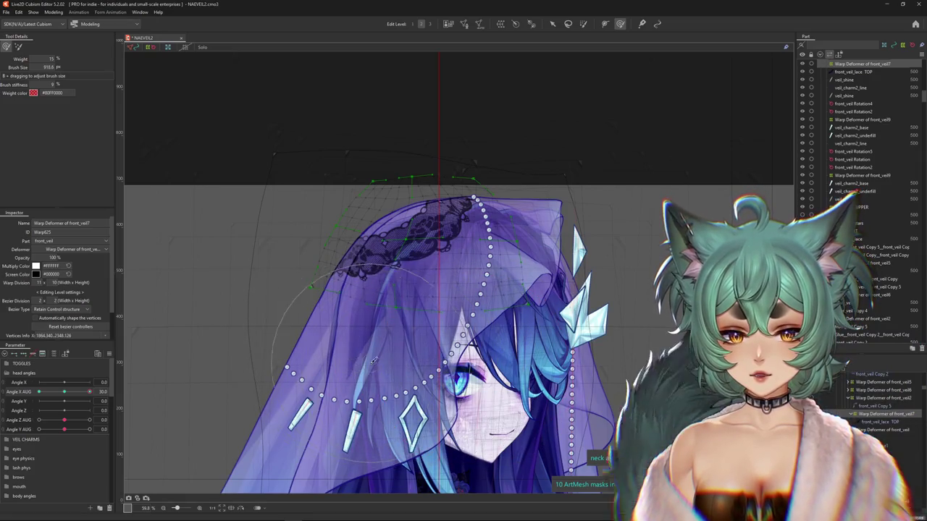
mouse_move(230, 243)
mouse_down()
mouse_move(248, 268)
mouse_move(299, 234)
mouse_up()
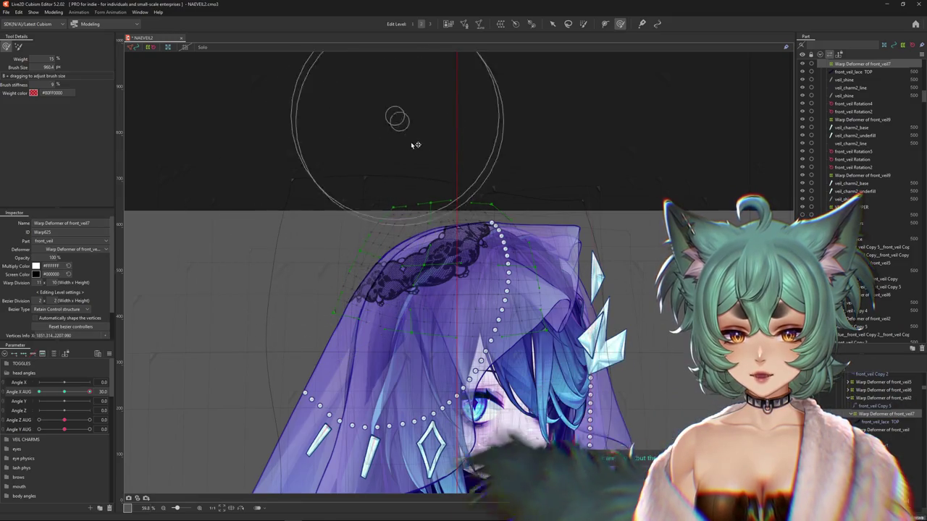
drag(480, 140, 471, 209)
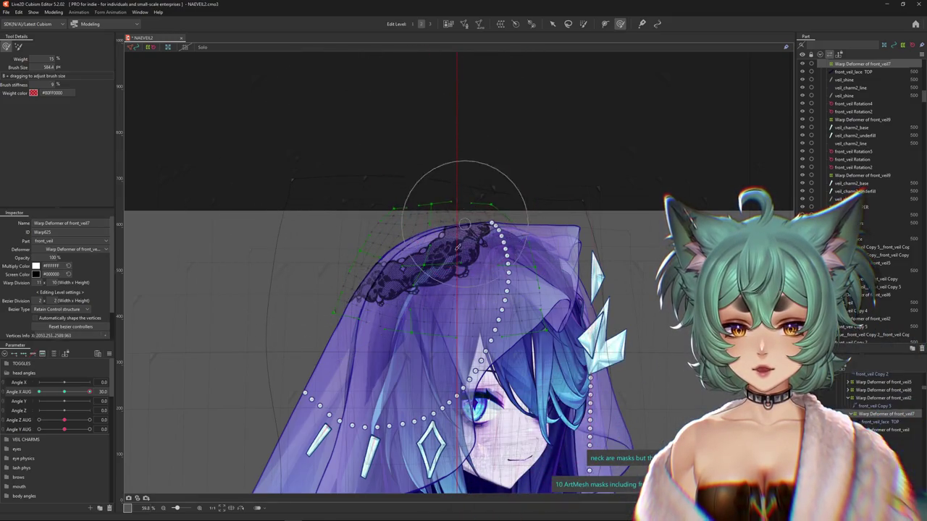
drag(414, 262, 425, 243)
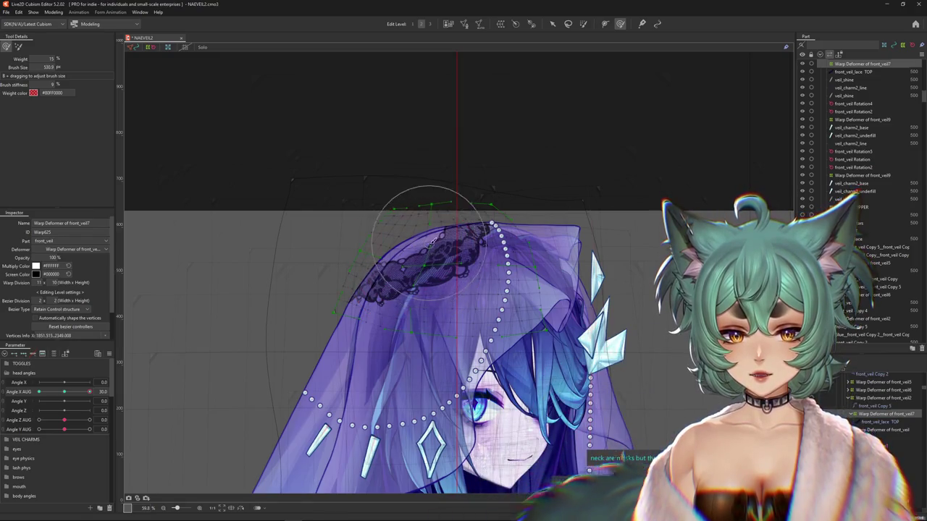
drag(520, 262, 529, 270)
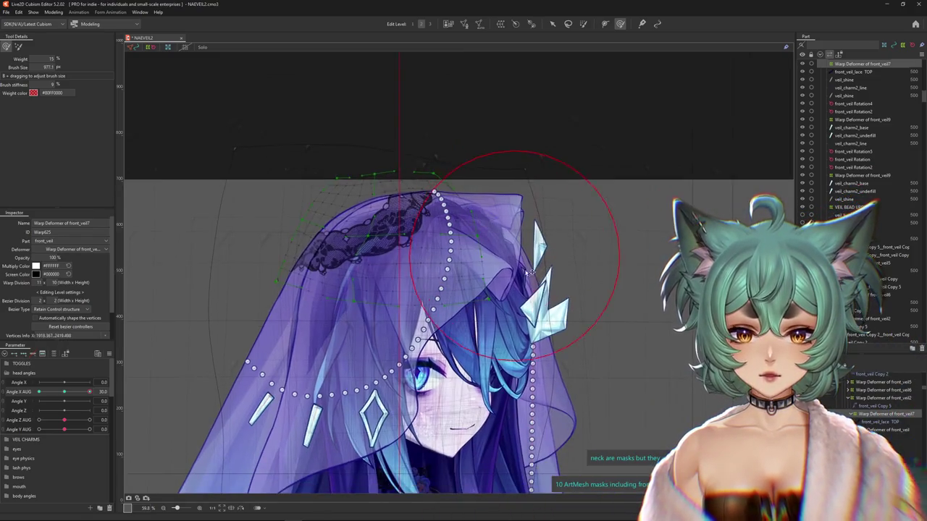
drag(476, 319, 404, 311)
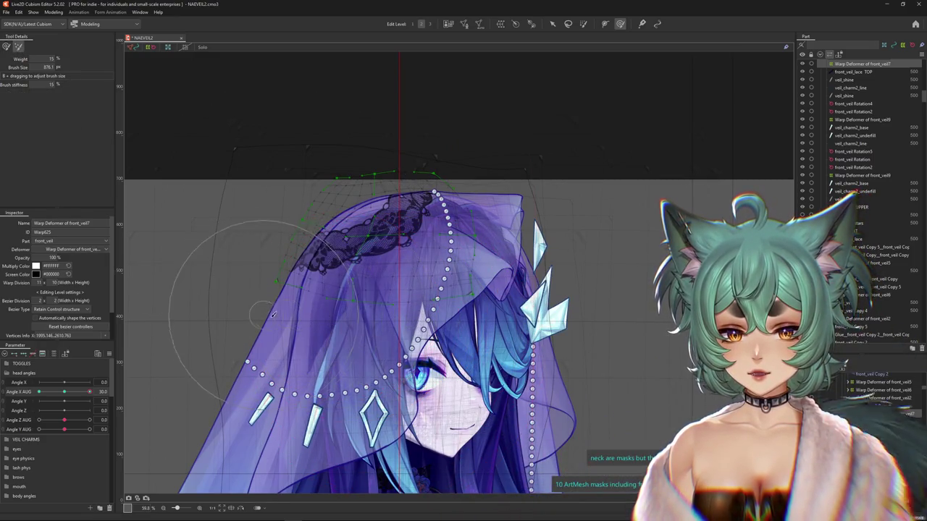
drag(273, 314, 496, 304)
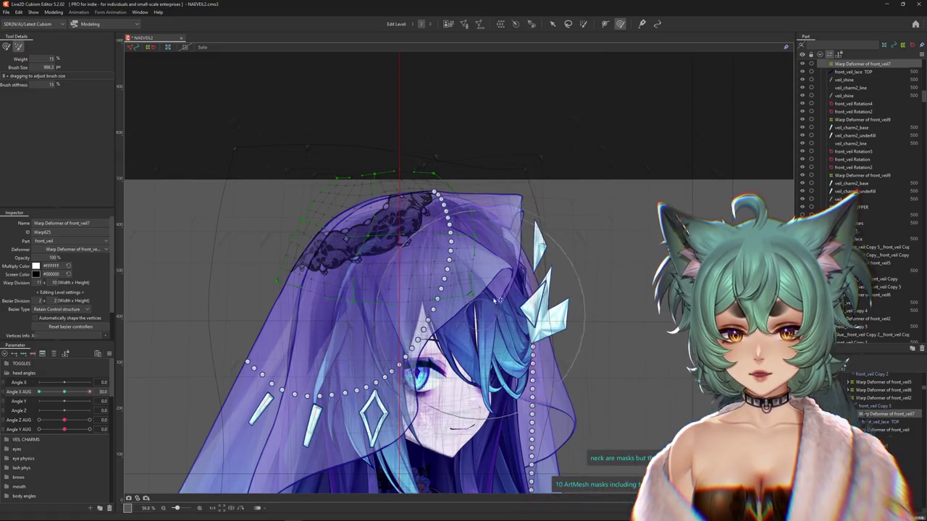
drag(507, 258, 424, 197)
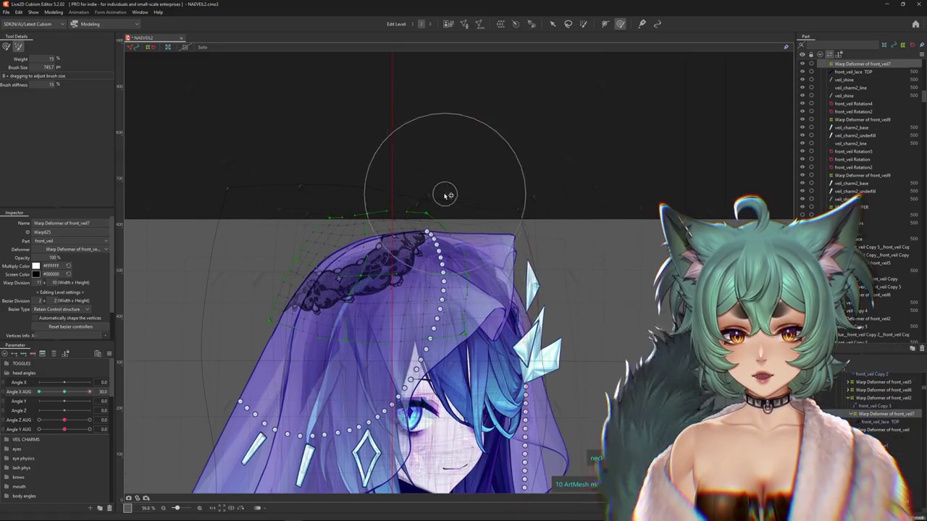
scroll(381, 165, up, 2)
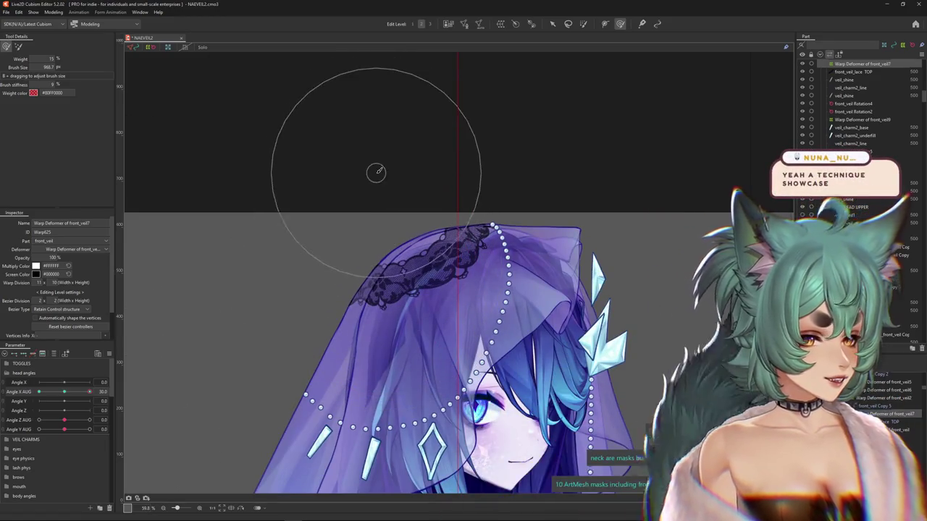
click(16, 47)
click(16, 47)
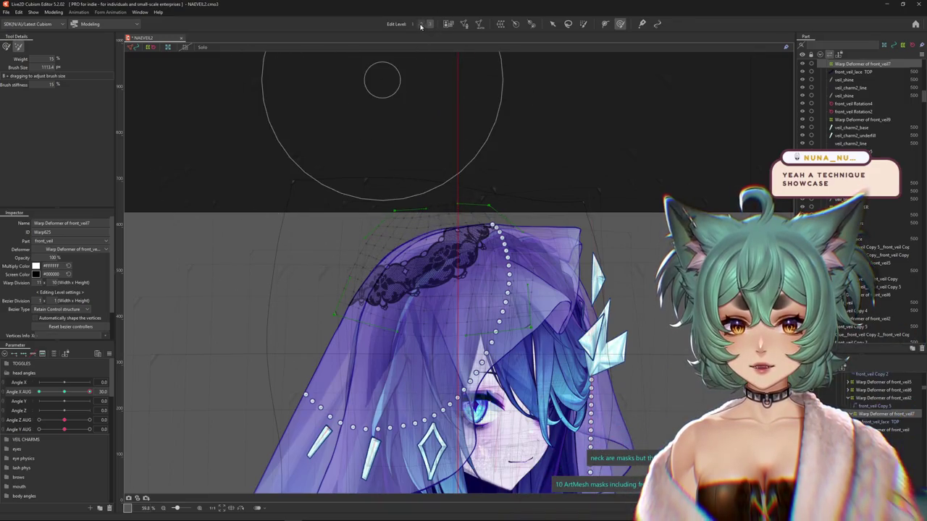
- Resize the stiffness-based brush on the front_veil7 warp at Angle X AUG 30
click(620, 23)
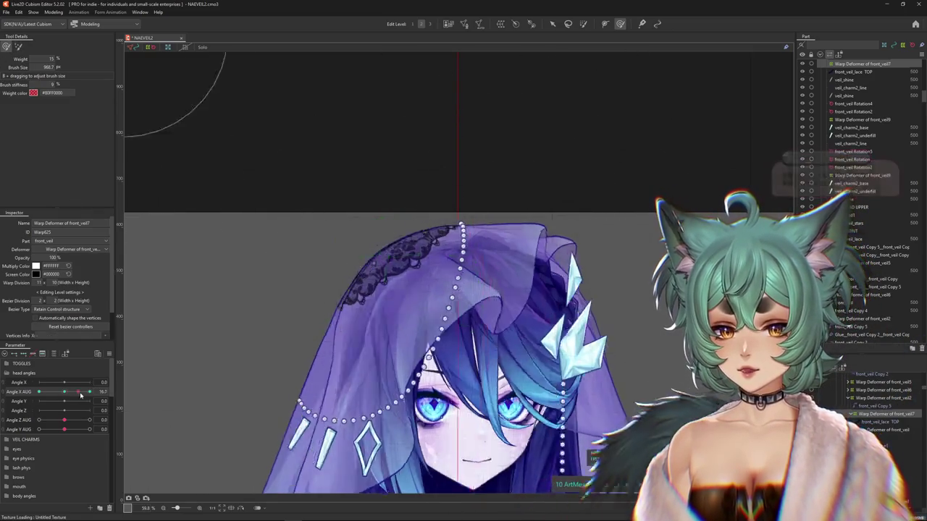
drag(426, 255, 393, 240)
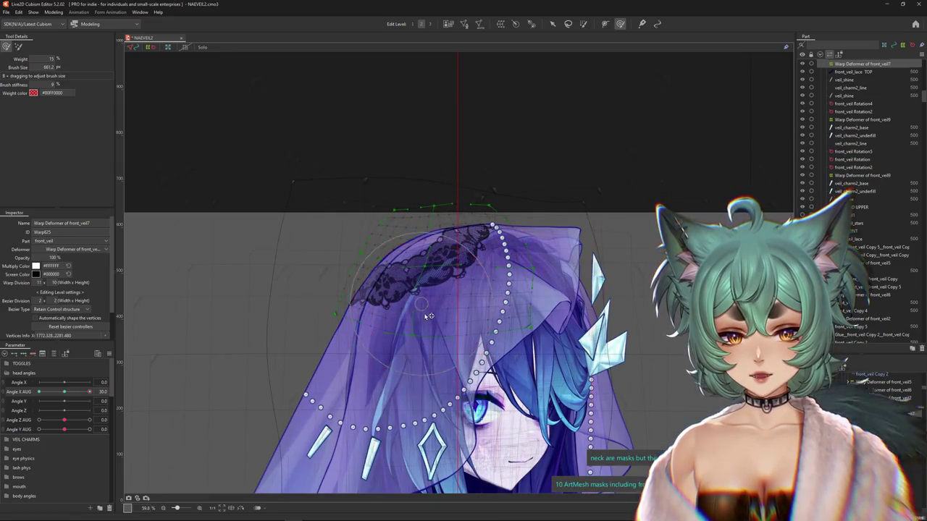
drag(424, 307, 486, 319)
drag(583, 294, 572, 376)
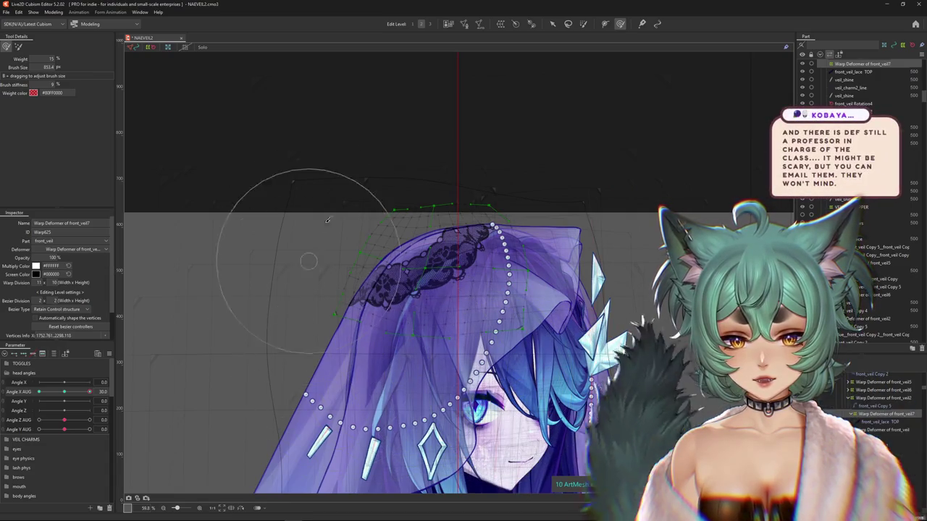
drag(360, 172, 380, 155)
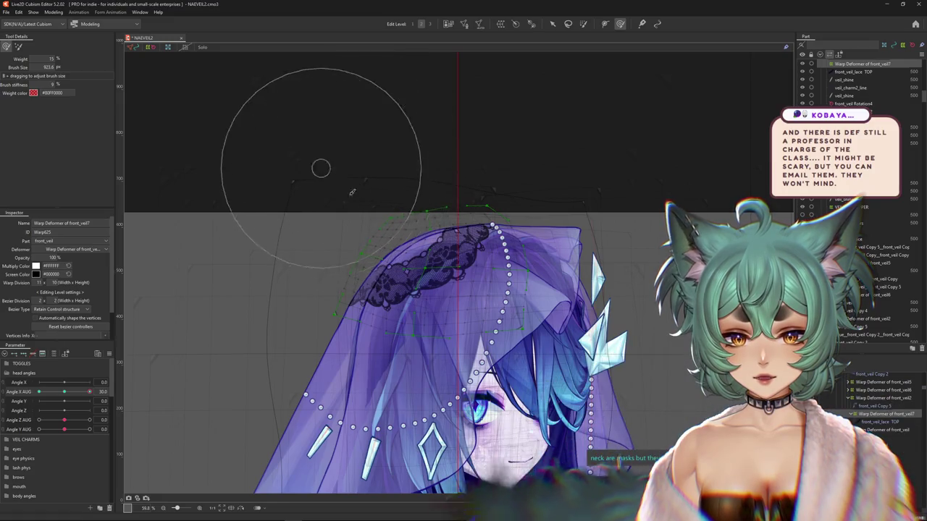
drag(344, 186, 331, 186)
drag(380, 201, 388, 191)
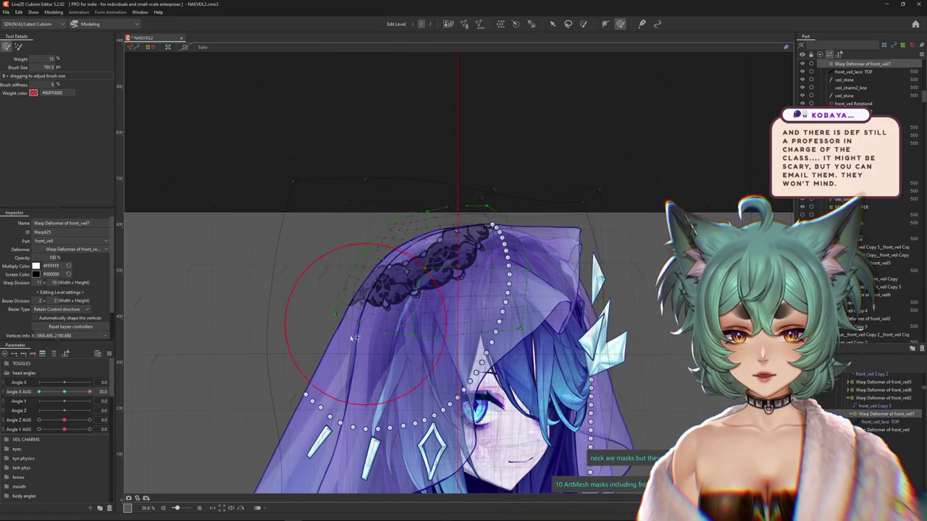
drag(419, 338, 487, 312)
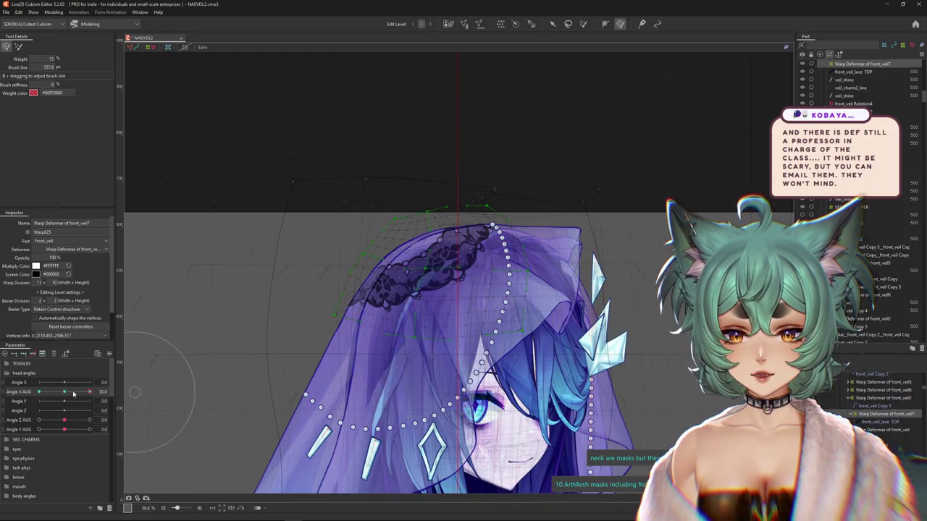
- Test-sculpt the veil with a larger brush, then fine-tune the brush size
drag(75, 393, 74, 393)
mouse_move(304, 268)
mouse_down()
mouse_move(439, 264)
mouse_move(419, 250)
mouse_move(443, 270)
mouse_up()
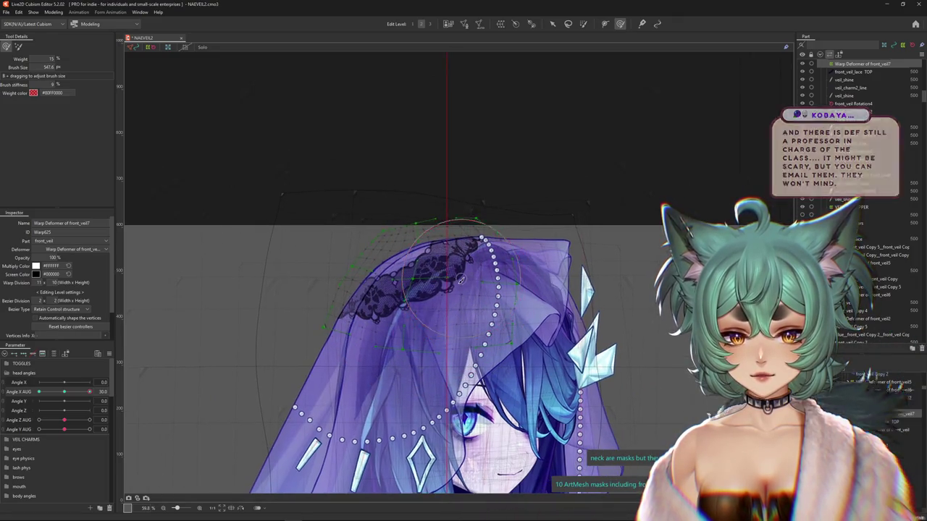
mouse_move(463, 178)
mouse_down()
mouse_move(474, 195)
mouse_move(501, 163)
mouse_up()
mouse_move(455, 207)
mouse_down()
mouse_move(331, 238)
mouse_move(376, 228)
mouse_up()
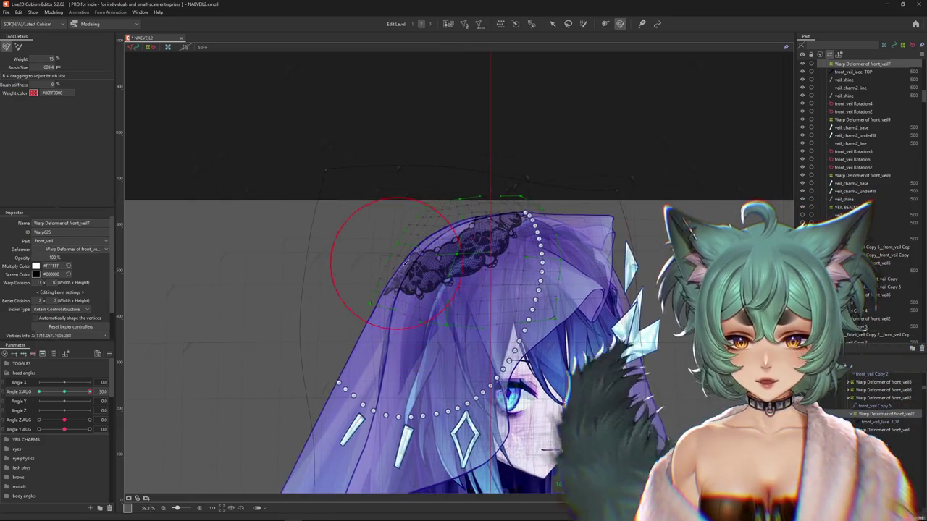
drag(462, 270, 445, 276)
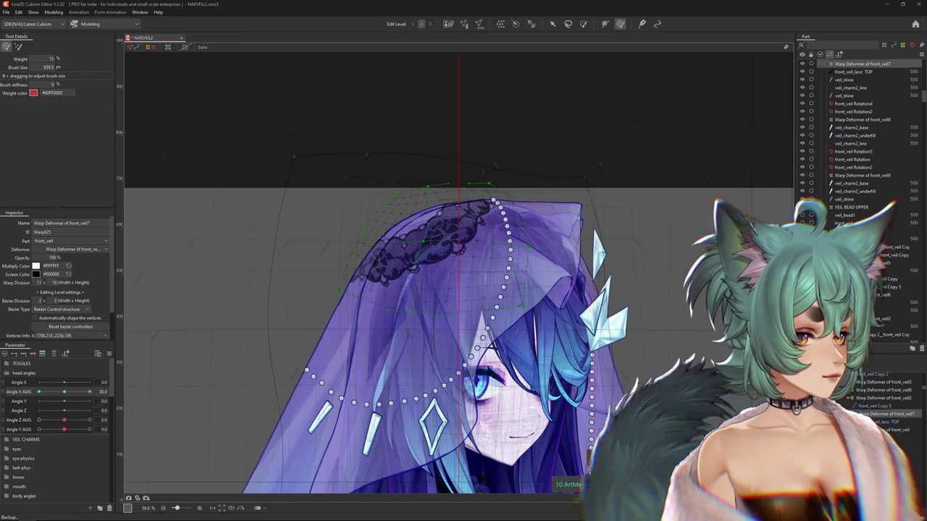
- Shrink and enlarge the deformation brush over the veil top, settling around size 310
scroll(428, 308, down, 2)
scroll(429, 308, up, 2)
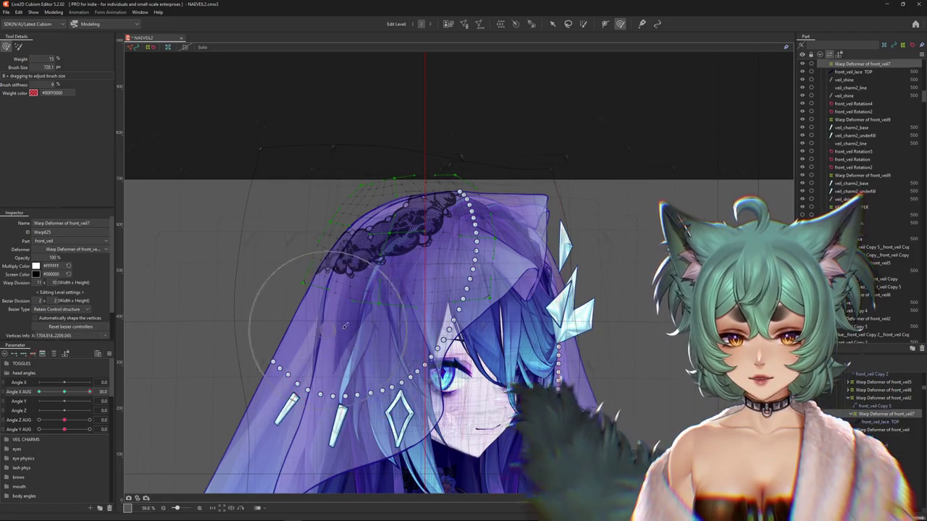
mouse_move(344, 338)
mouse_down()
mouse_move(354, 215)
mouse_move(303, 200)
mouse_up()
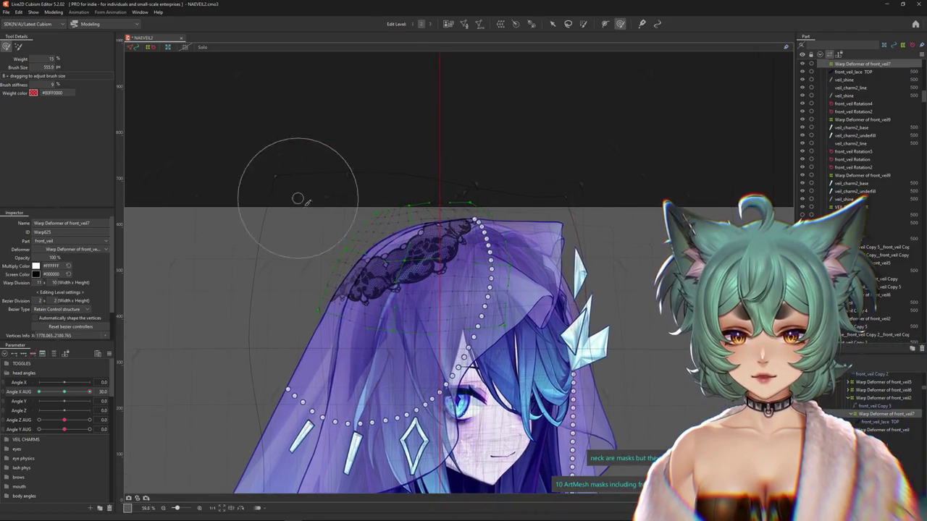
drag(318, 284, 345, 190)
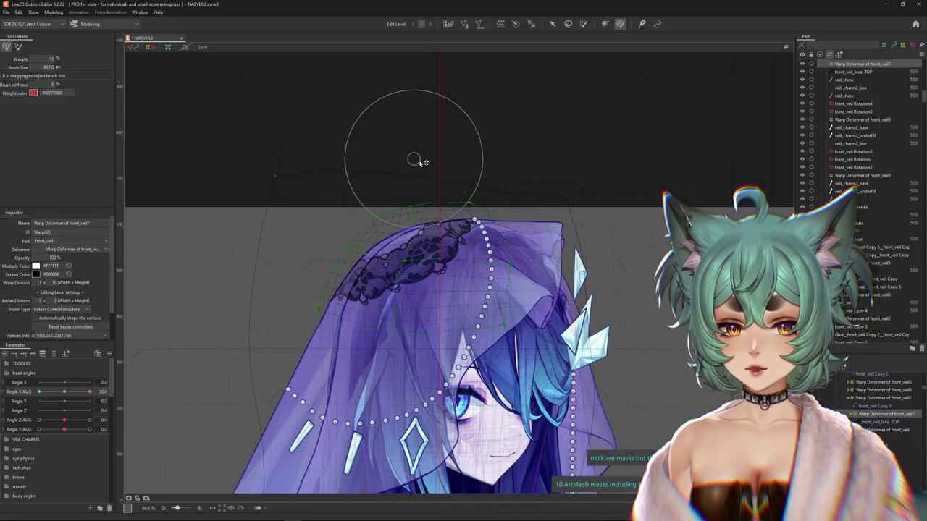
mouse_move(426, 169)
mouse_down()
mouse_move(373, 210)
mouse_move(404, 203)
mouse_up()
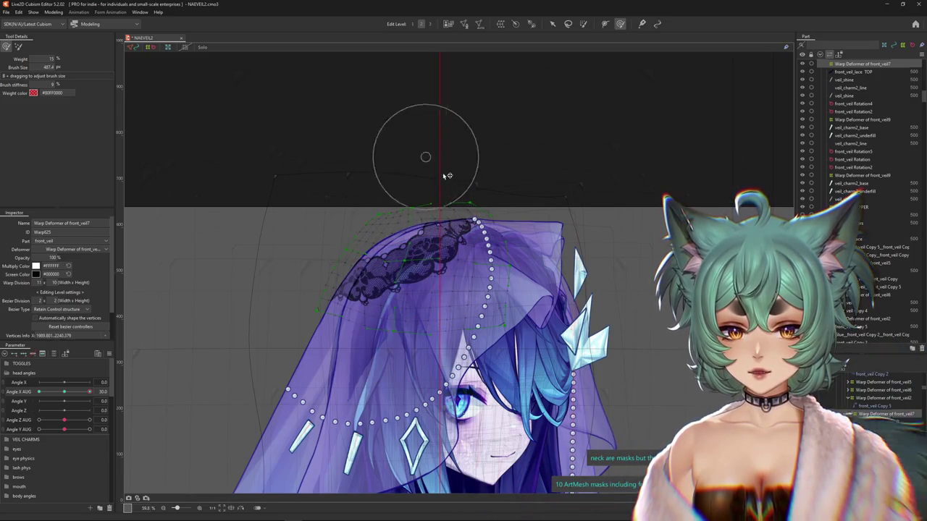
mouse_move(438, 177)
mouse_down()
mouse_move(365, 185)
mouse_move(354, 233)
mouse_up()
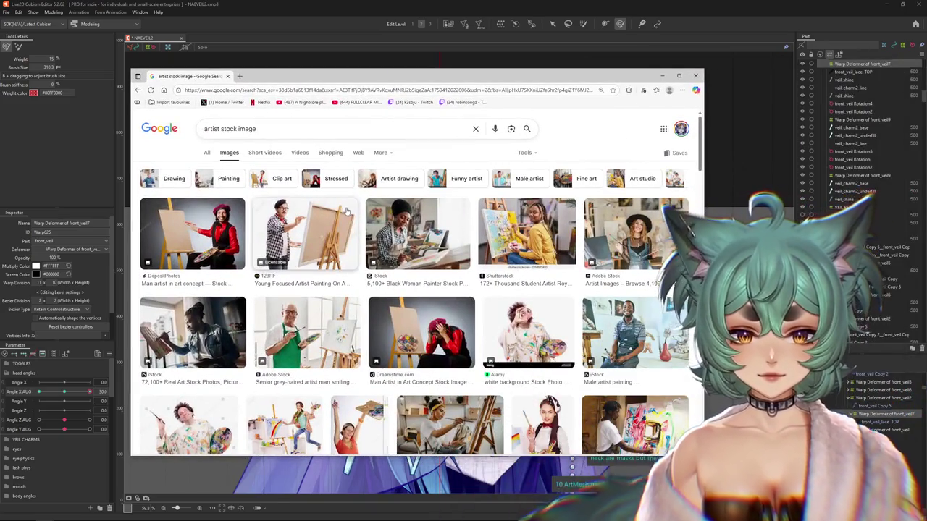
- Scroll through the Google Images results for 'artist stock image' and return to the top
scroll(310, 330, down, 1)
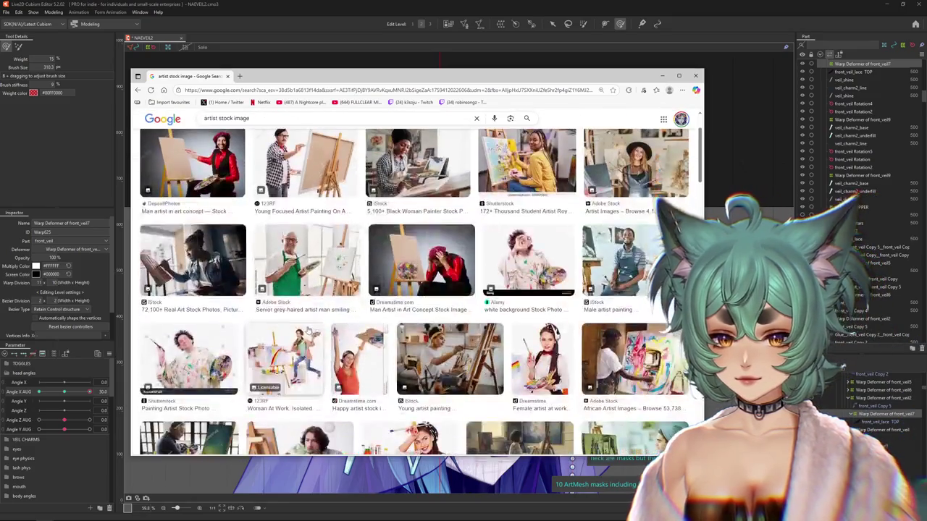
scroll(305, 329, down, 2)
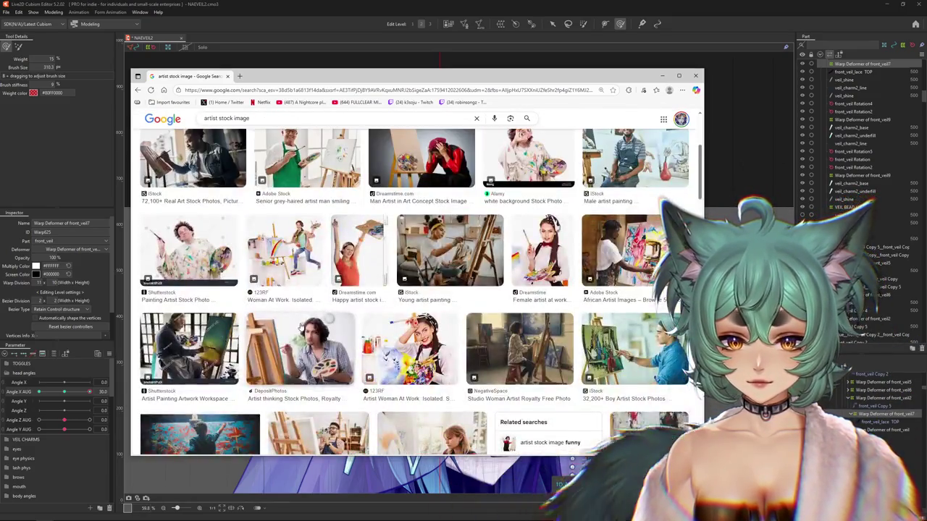
scroll(301, 327, down, 2)
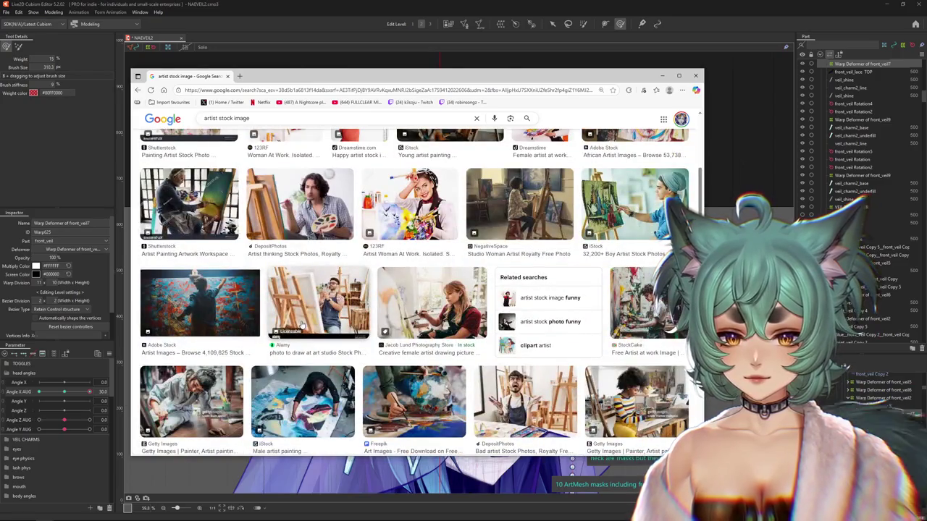
scroll(302, 325, down, 2)
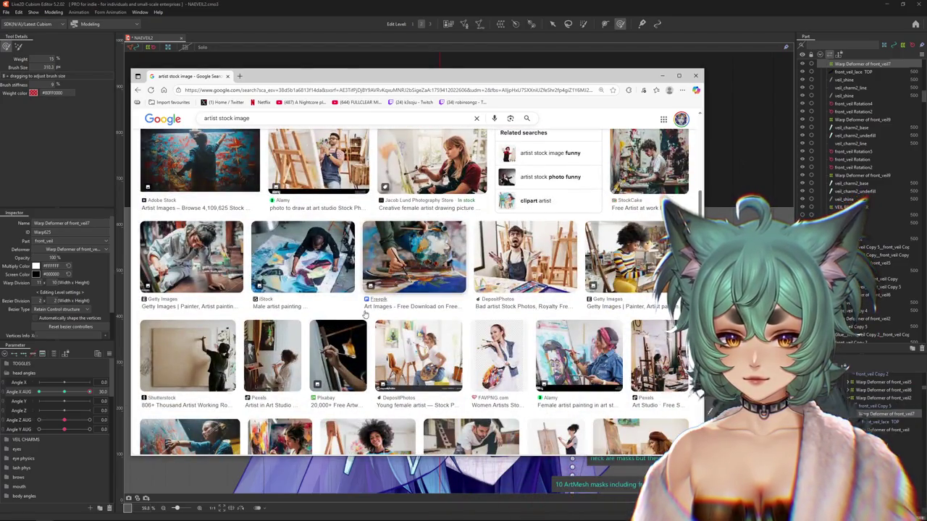
scroll(351, 321, down, 3)
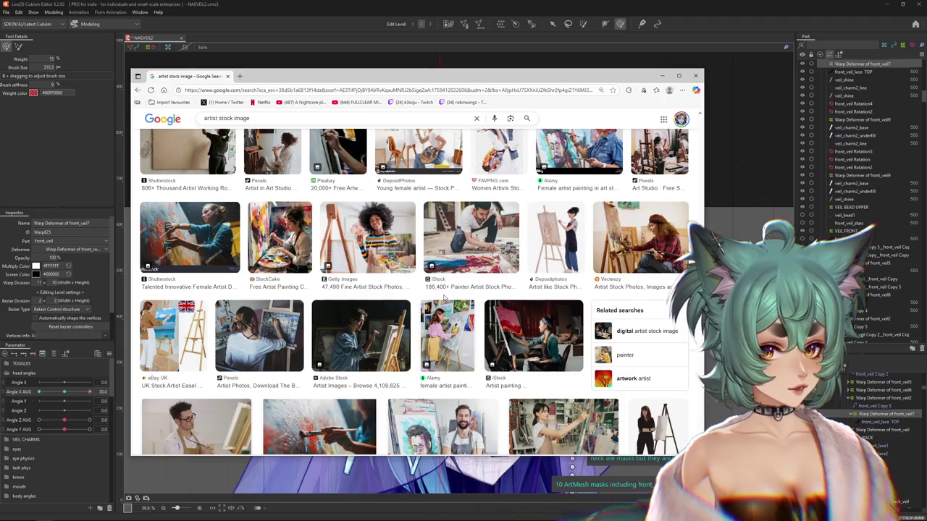
scroll(354, 231, down, 10)
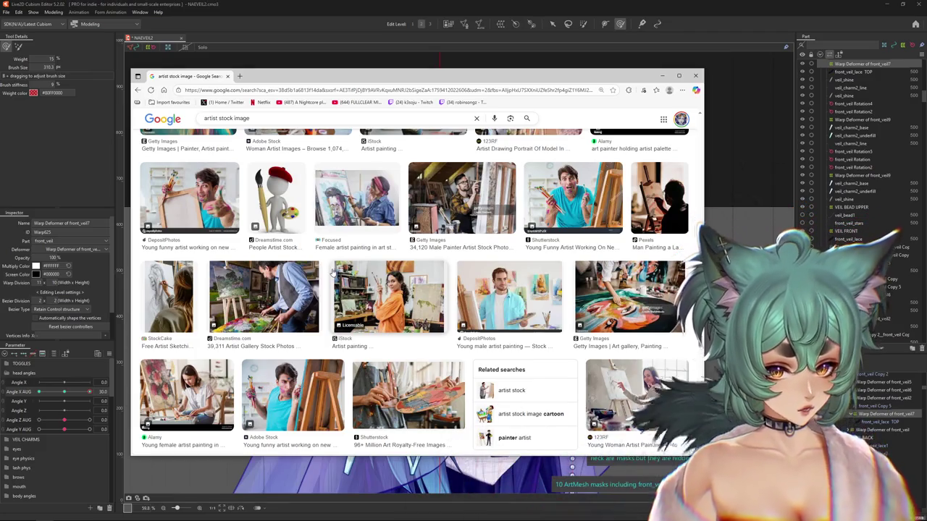
scroll(348, 150, down, 3)
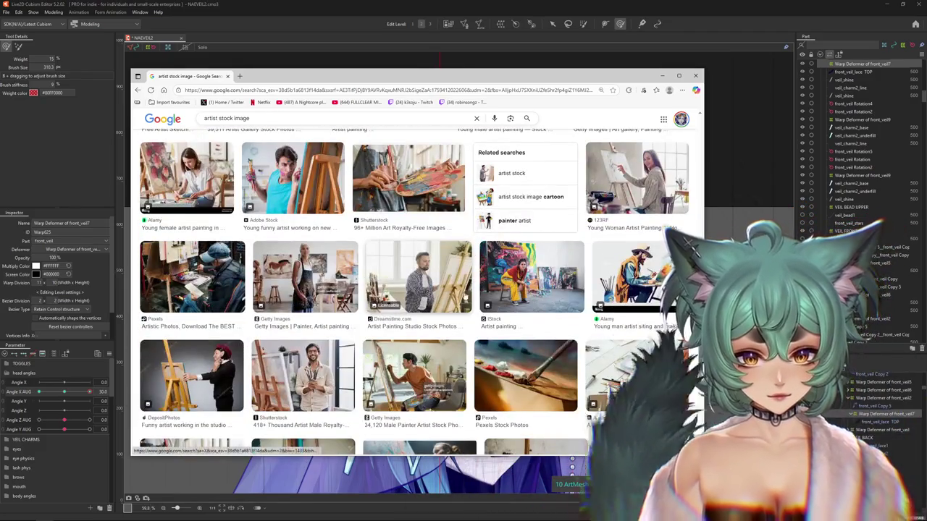
scroll(472, 298, down, 3)
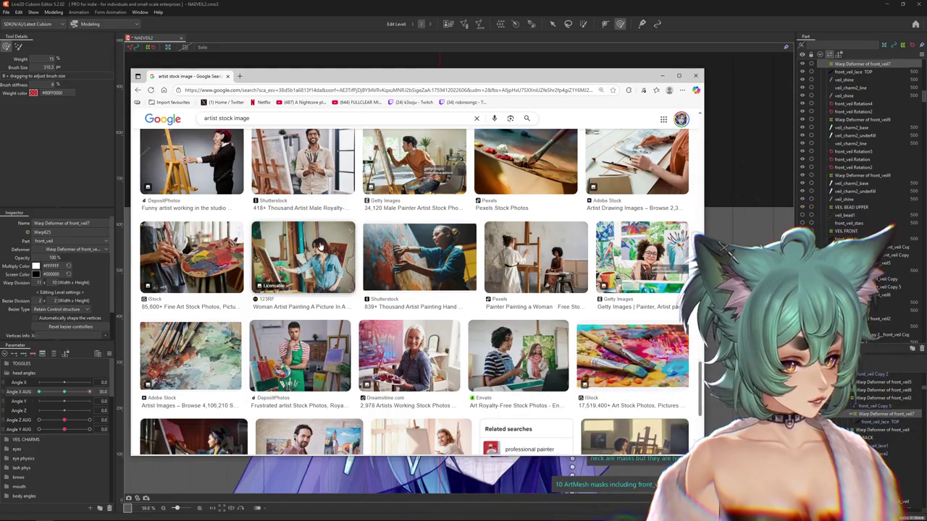
scroll(368, 328, down, 3)
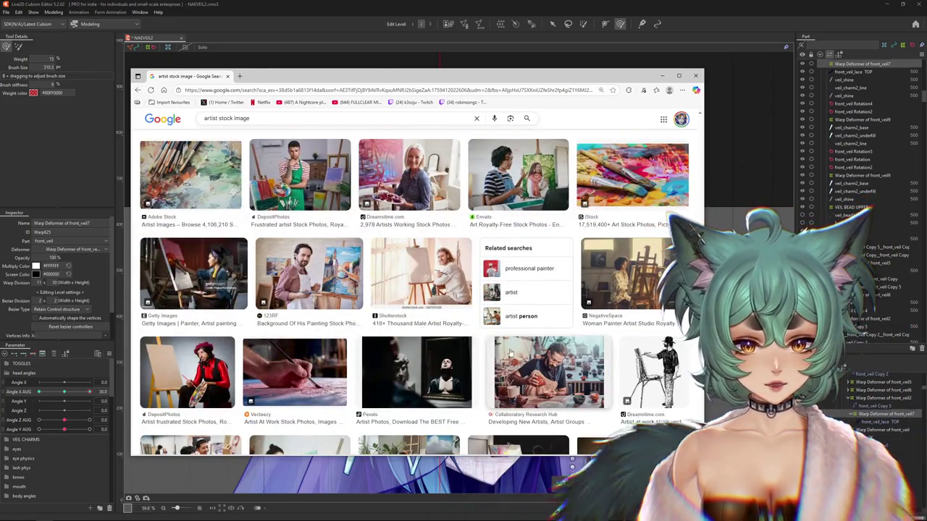
scroll(484, 342, up, 5)
click(295, 127)
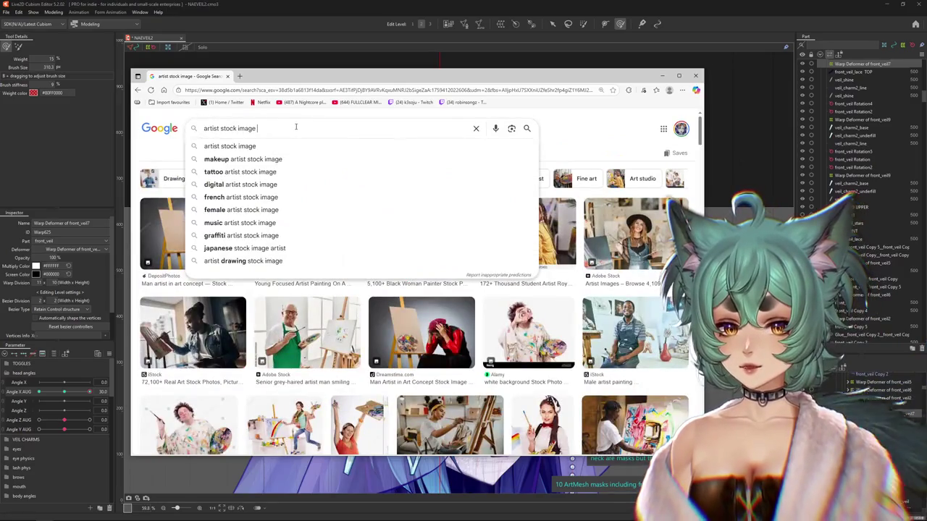
- Search Google Images for 'artist with pencil stock image'
key(ctrl+a)
text(artist with pencil)
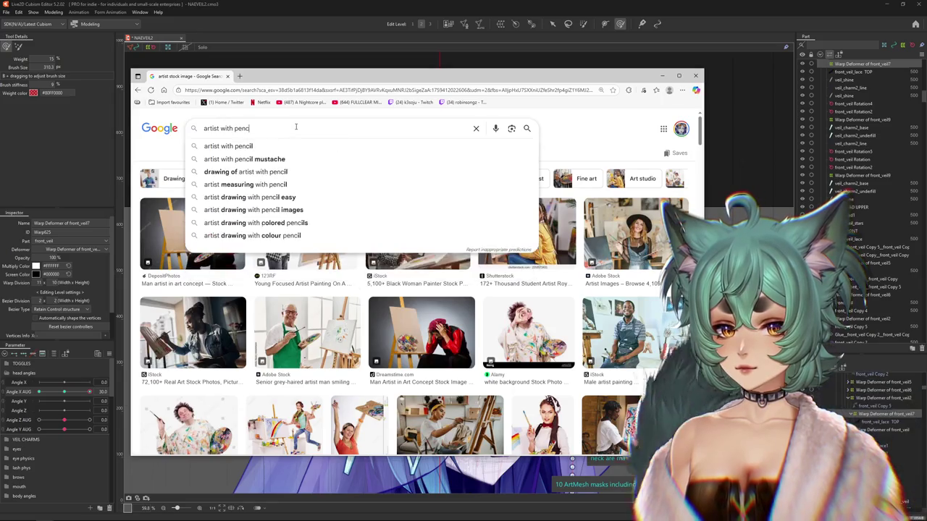
key(Return)
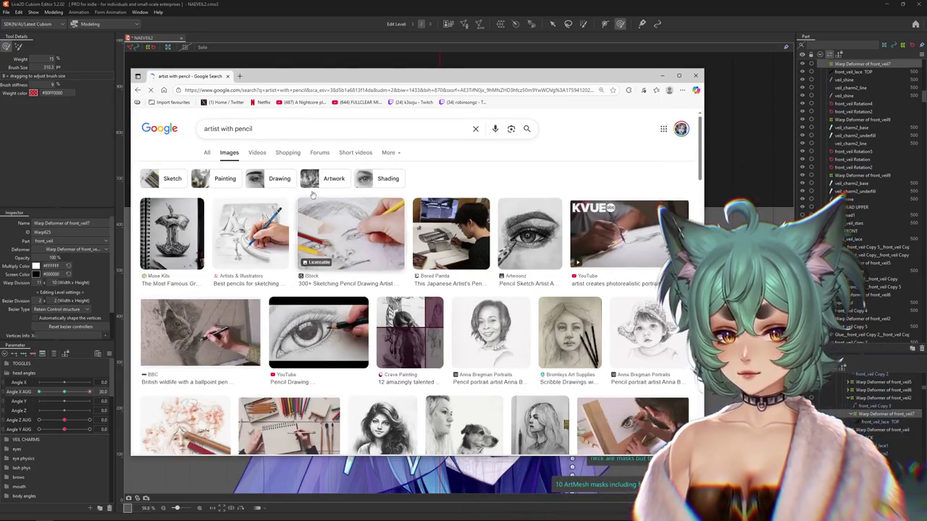
text(ock e)
key(Return)
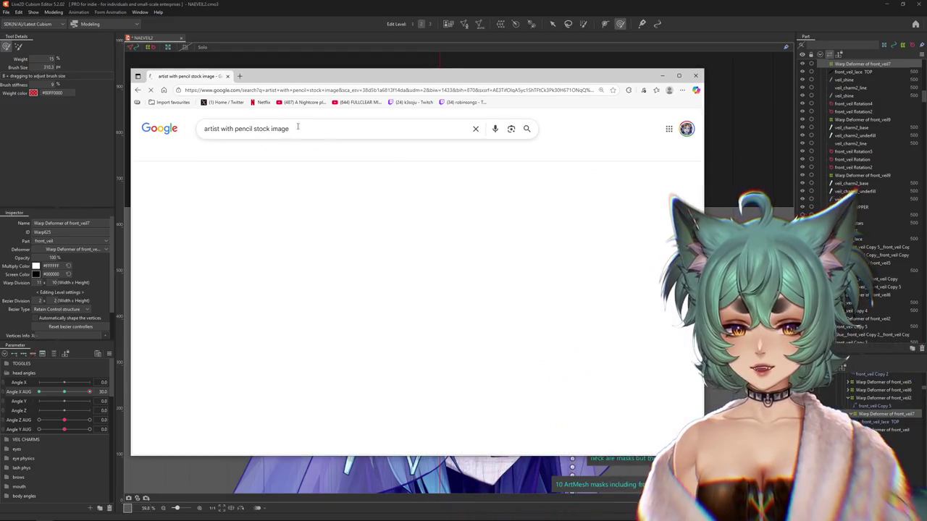
- Browse the pencil-artist results and close Chrome to return to the editor
scroll(355, 193, down, 3)
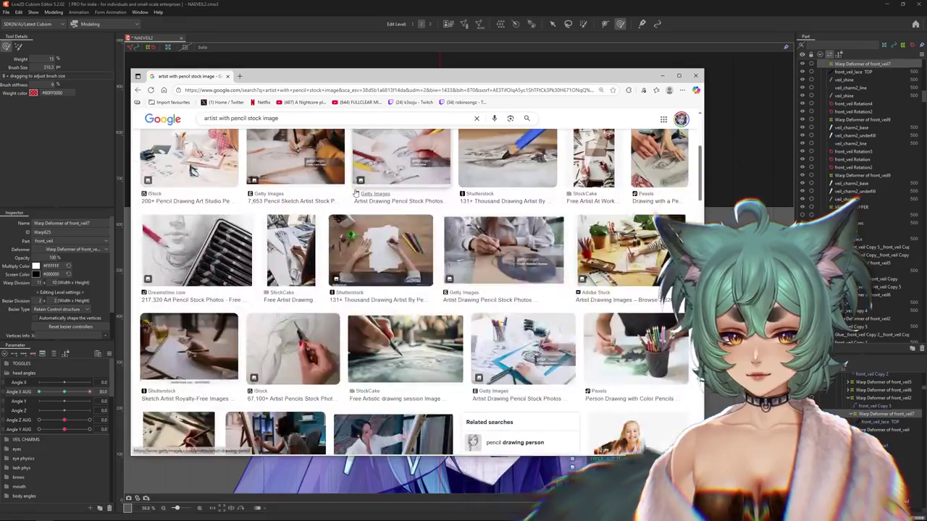
scroll(356, 192, down, 3)
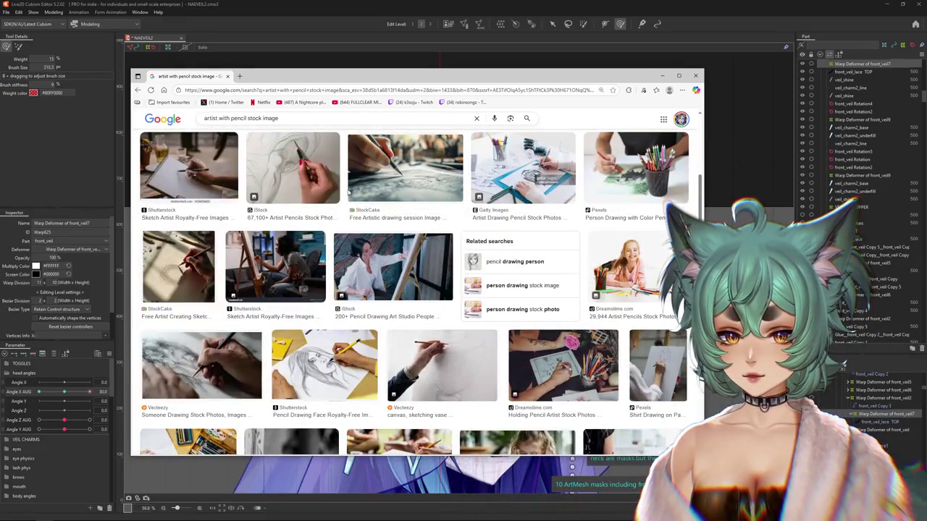
scroll(346, 186, up, 5)
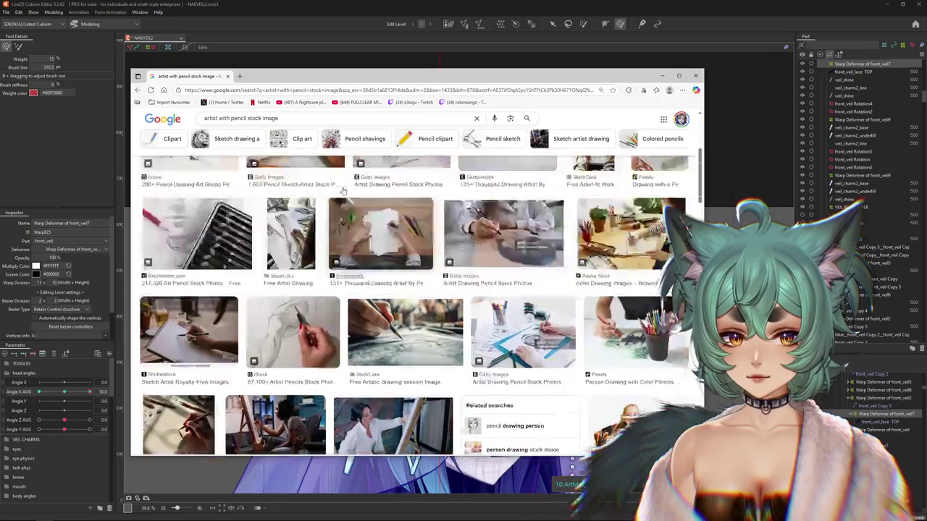
click(227, 76)
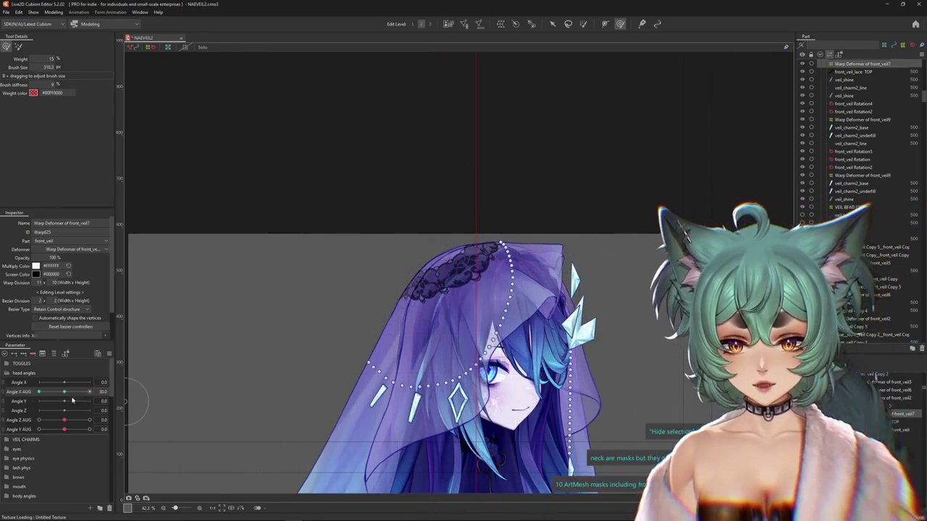
- Brush-sculpt the lace warp deformer to fit the head at Angle X AUG 30, resizing the brush between strokes
scroll(518, 297, up, 2)
scroll(499, 289, up, 2)
drag(425, 269, 417, 255)
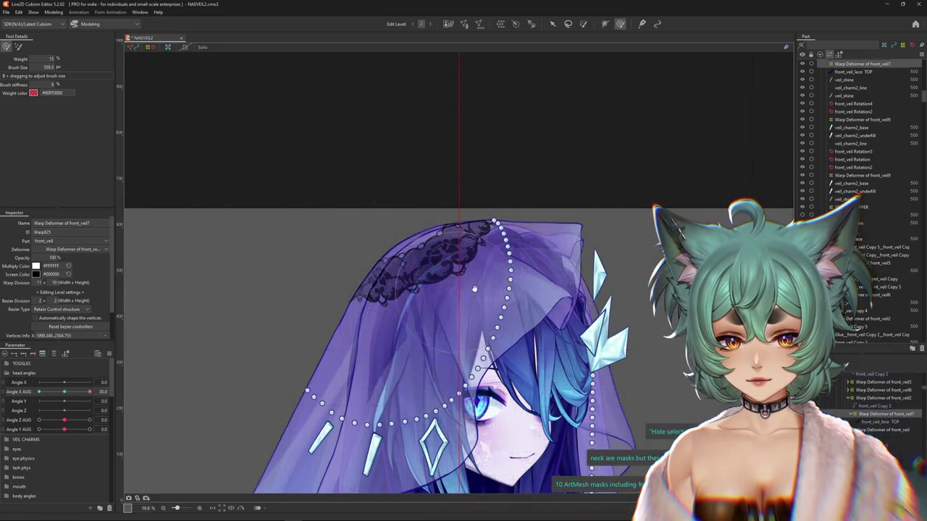
scroll(457, 261, up, 1)
drag(450, 169, 449, 196)
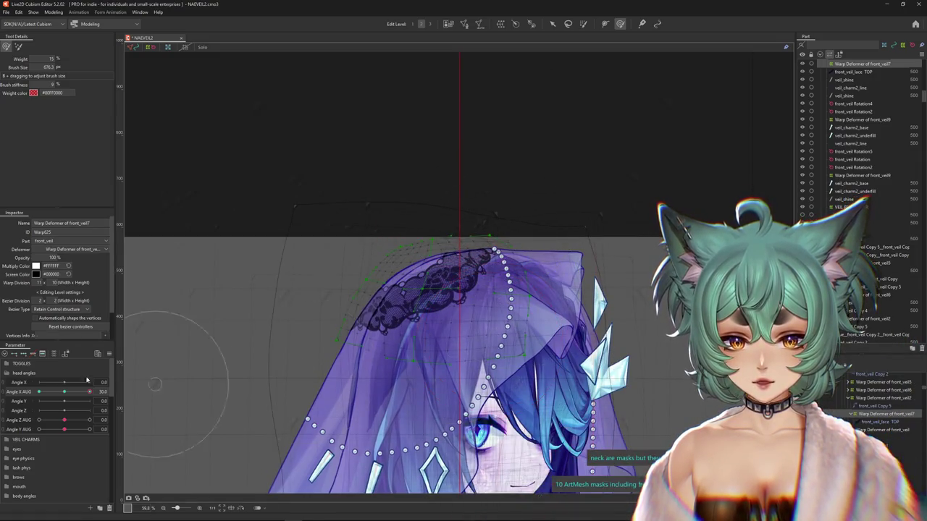
drag(99, 377, 185, 378)
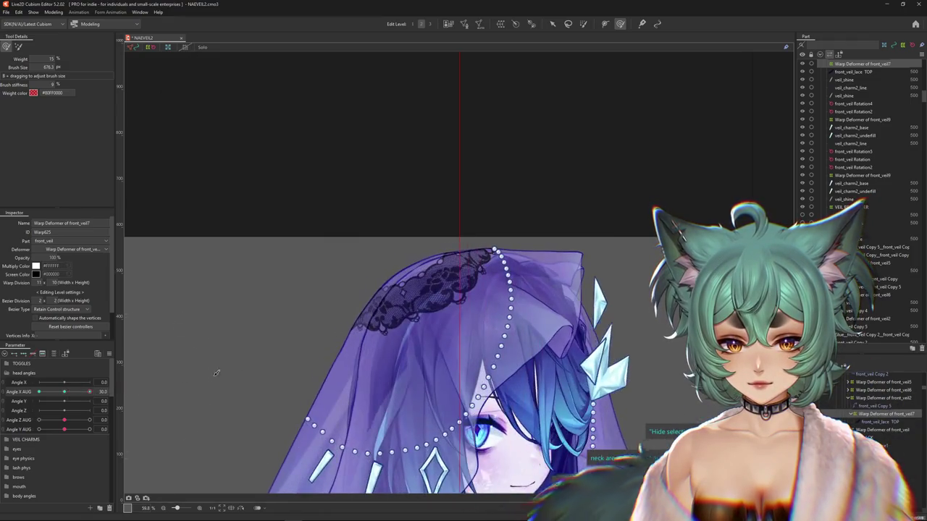
drag(427, 371, 411, 317)
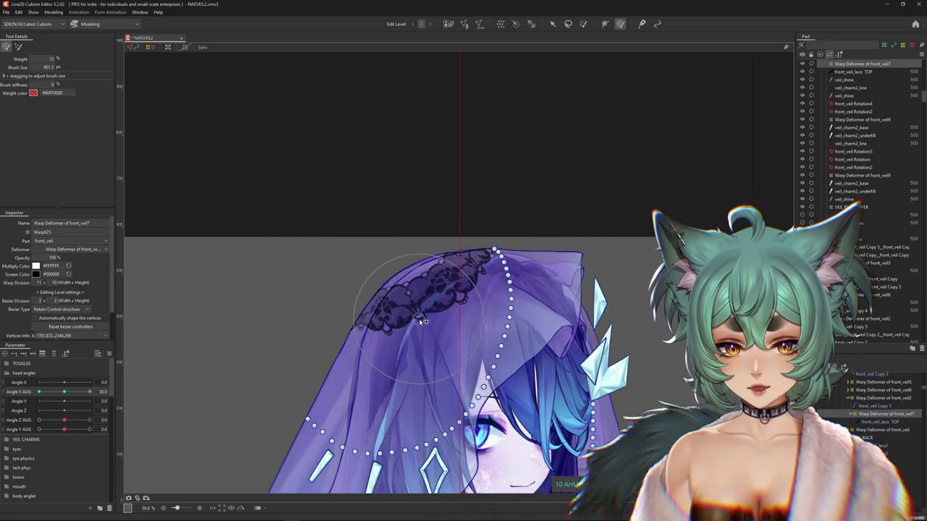
mouse_move(424, 321)
mouse_down()
mouse_move(554, 307)
mouse_move(575, 274)
mouse_move(564, 309)
mouse_up()
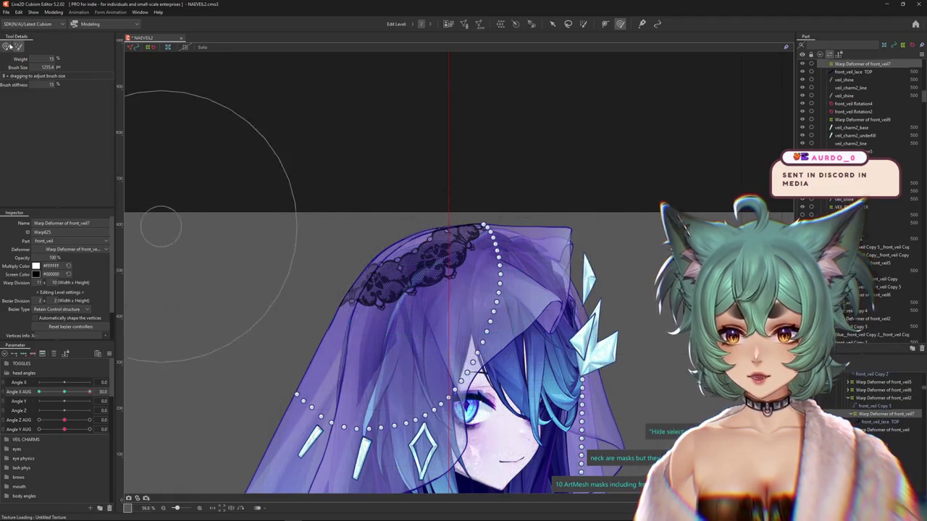
drag(432, 144, 442, 177)
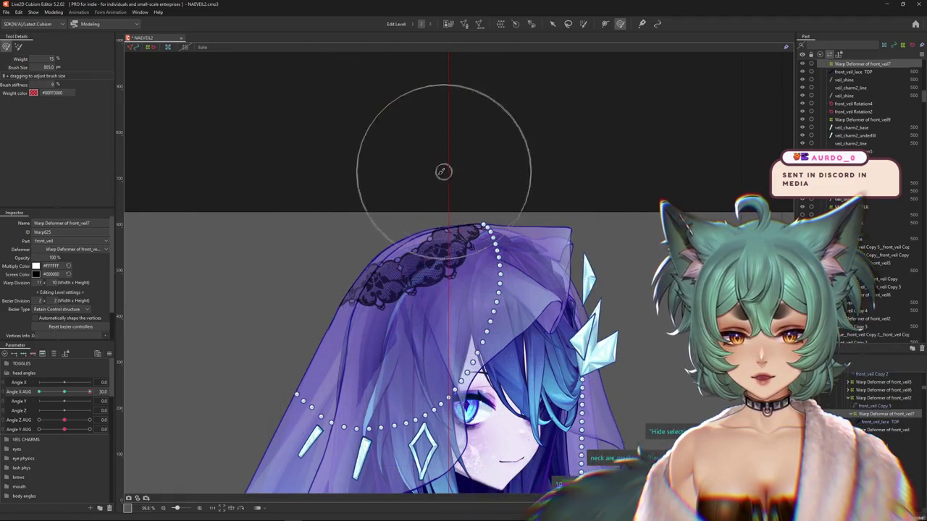
drag(520, 268, 522, 266)
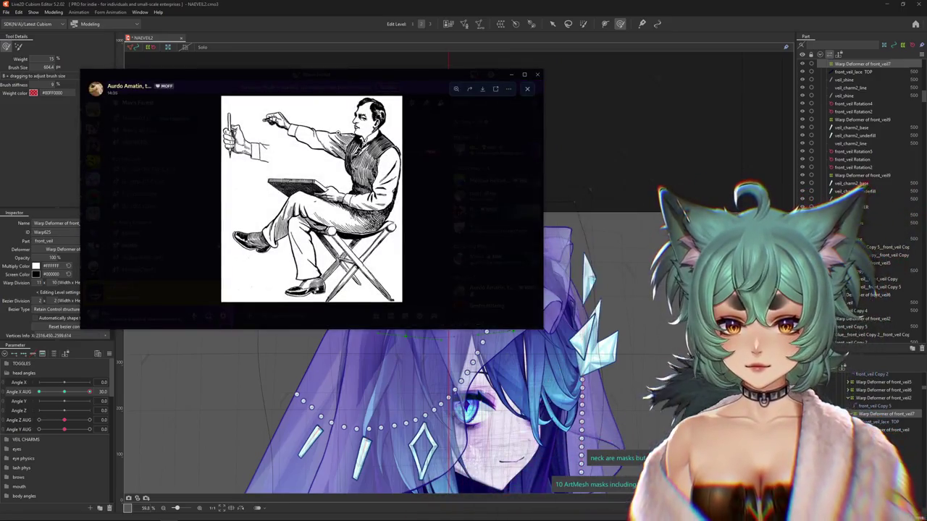
- View the shared sketching image enlarged in Discord, zoom in and back out, then close the viewer
click(337, 131)
click(386, 168)
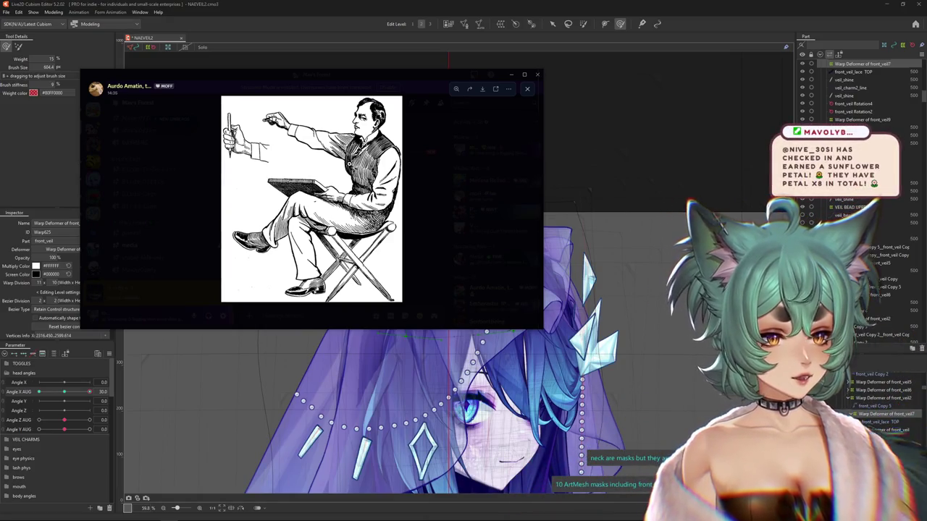
click(348, 164)
click(469, 189)
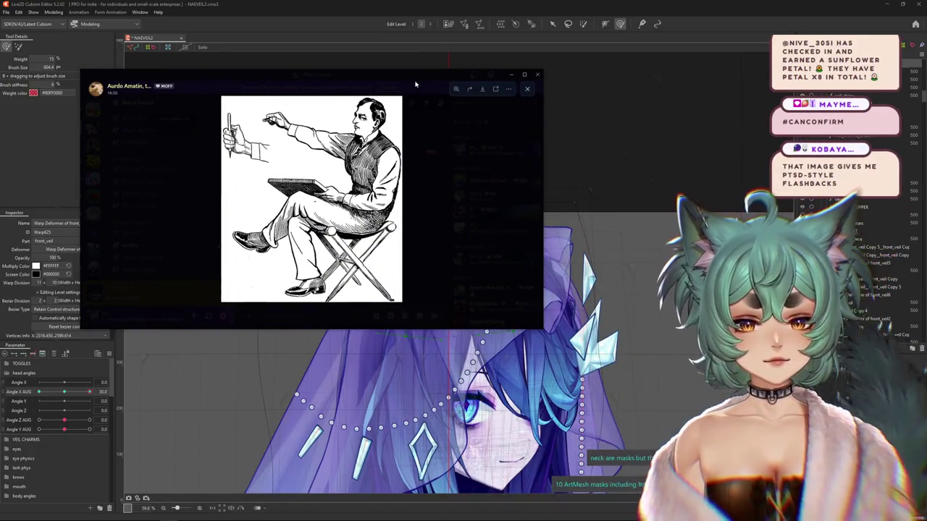
click(415, 82)
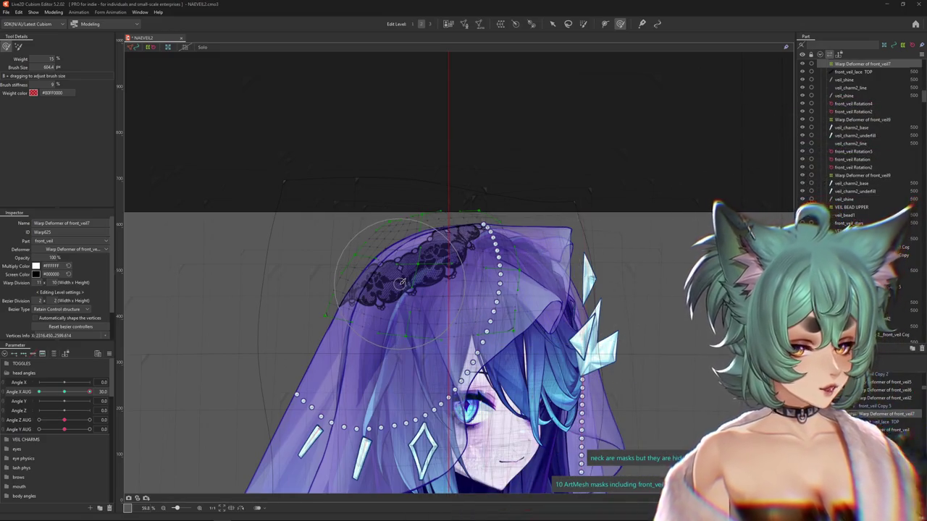
- Turn the head to Angle X 30 and brush-sculpt the lace to hug it
scroll(399, 283, down, 3)
scroll(400, 282, up, 3)
click(62, 392)
drag(64, 392, 89, 392)
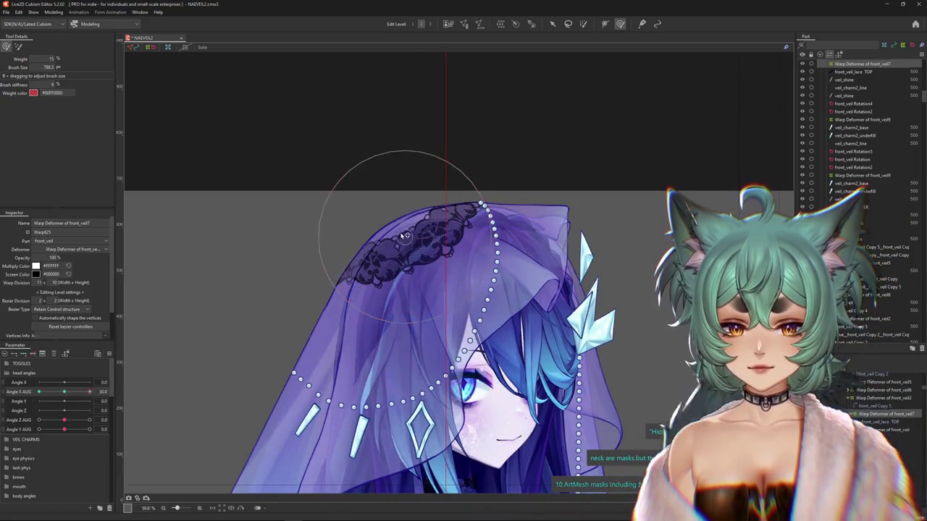
drag(406, 233, 285, 255)
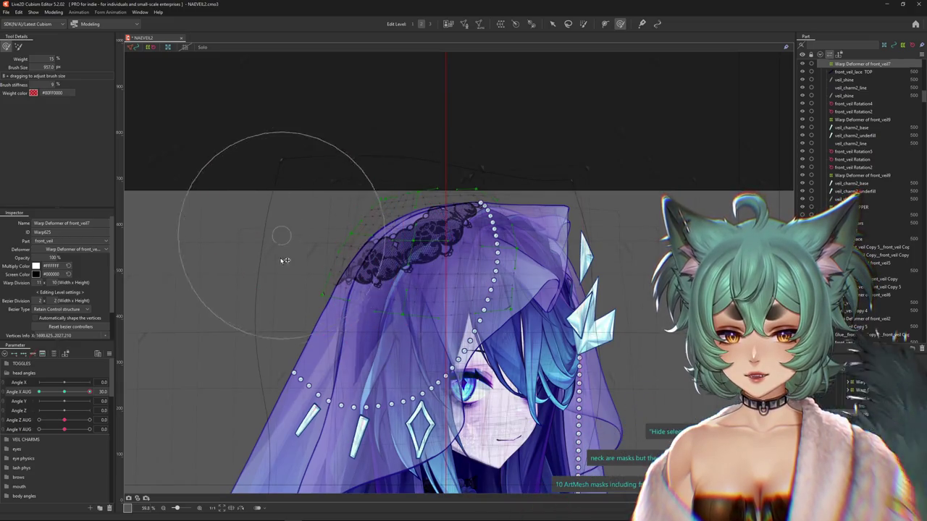
drag(358, 250, 410, 244)
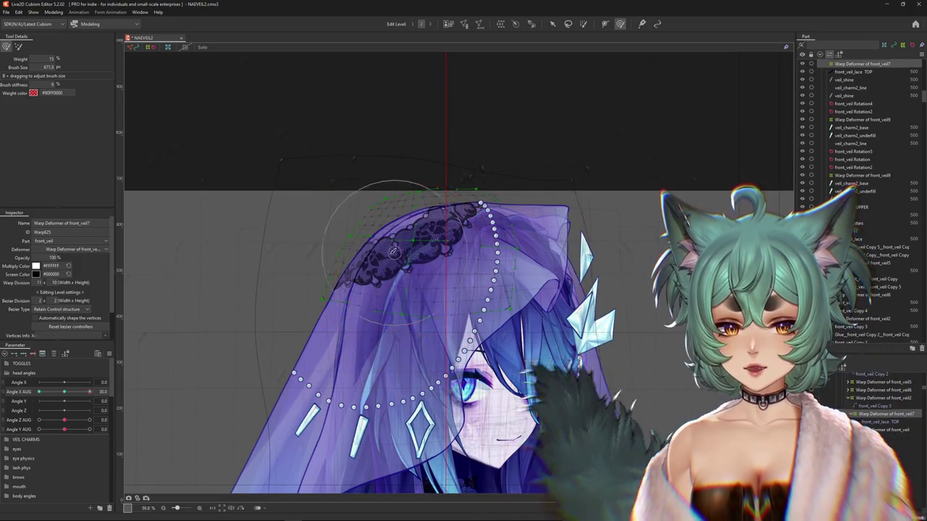
mouse_move(476, 118)
mouse_down()
mouse_move(420, 157)
mouse_move(488, 218)
mouse_up()
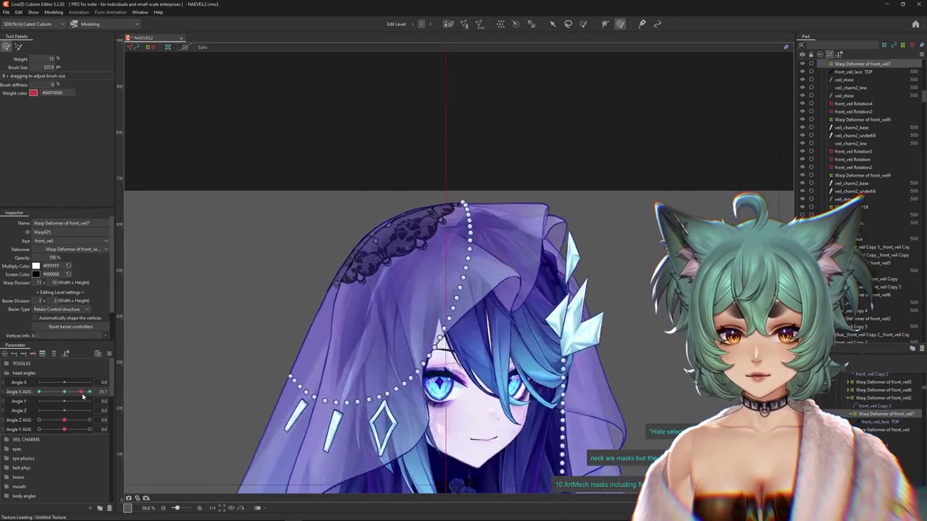
drag(420, 282, 391, 261)
- Return the head to face forward and reshape the lace with a resized brush
scroll(326, 311, down, 3)
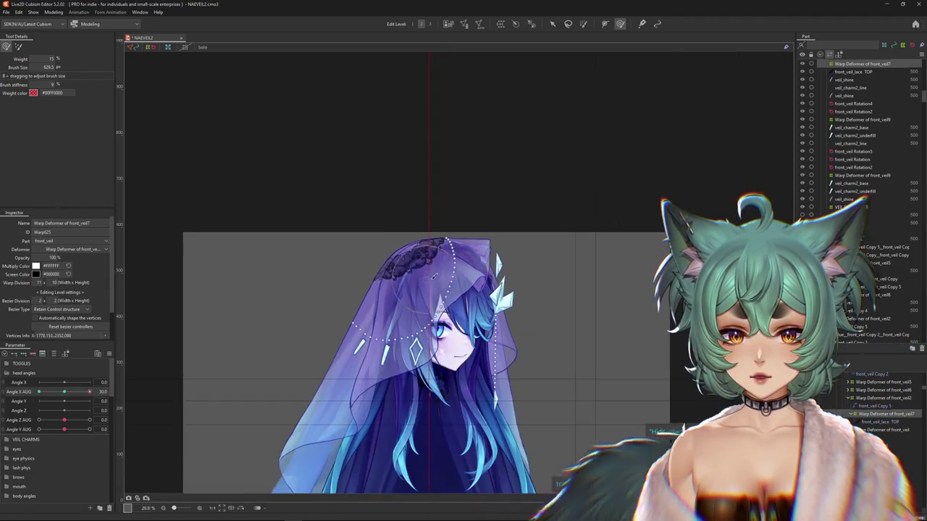
scroll(289, 333, up, 2)
scroll(286, 338, up, 2)
drag(58, 395, 63, 391)
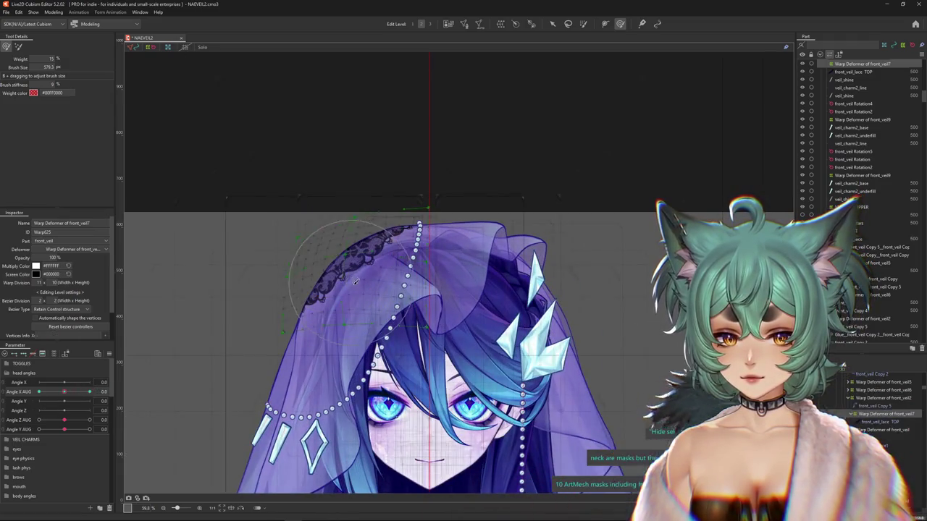
drag(336, 239, 348, 276)
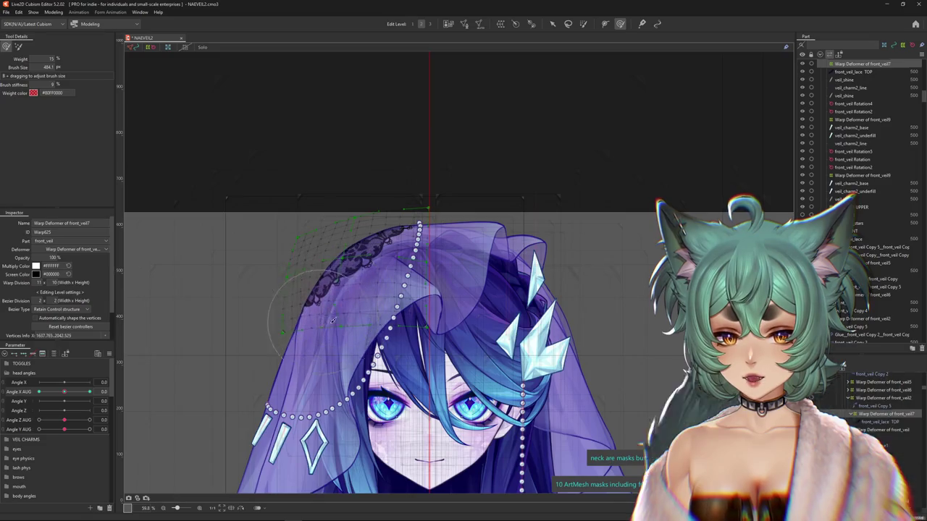
mouse_move(329, 320)
mouse_down()
mouse_move(330, 341)
mouse_move(392, 316)
mouse_up()
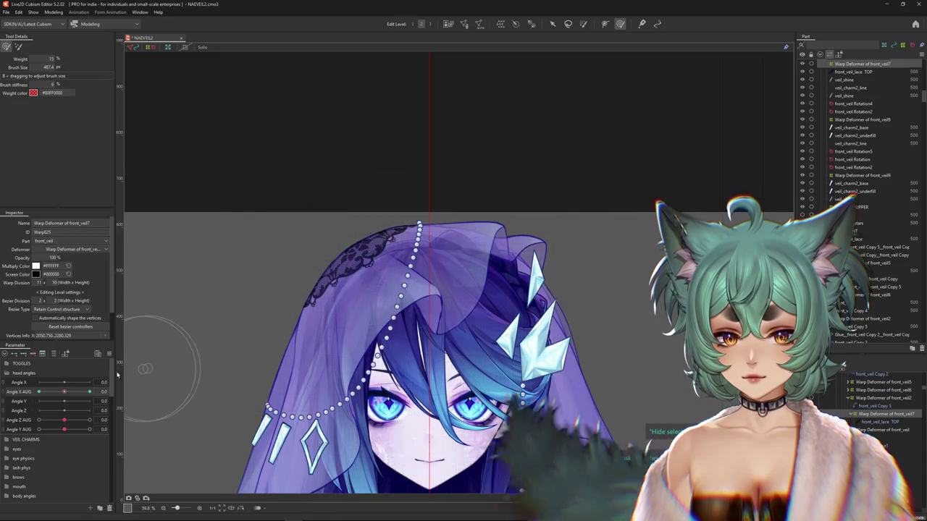
- Refine the lace at partial turns such as Angle X 16.3, then set the head to -30
drag(64, 391, 71, 391)
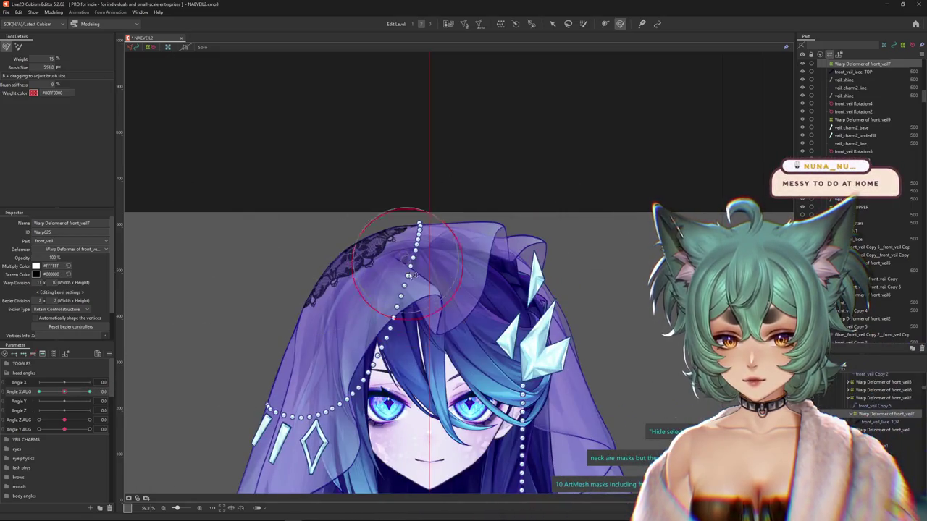
drag(299, 248, 259, 196)
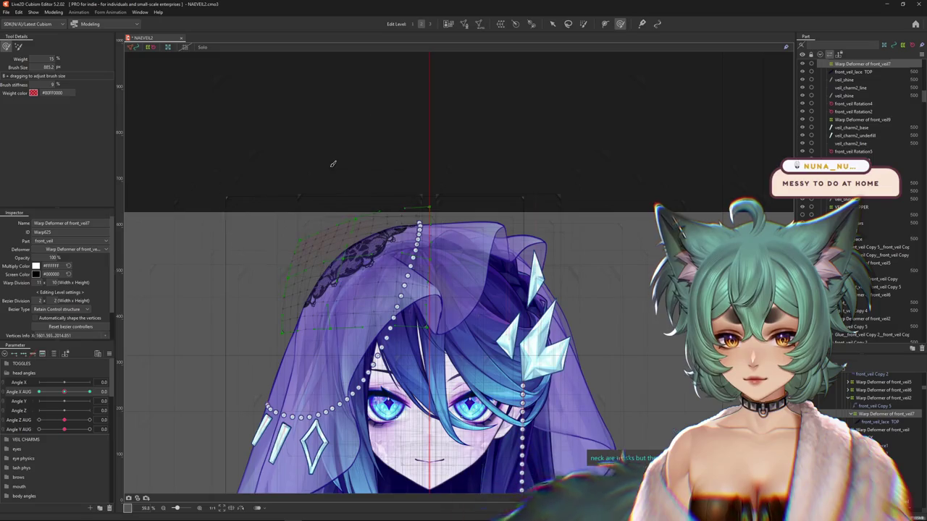
drag(374, 144, 410, 155)
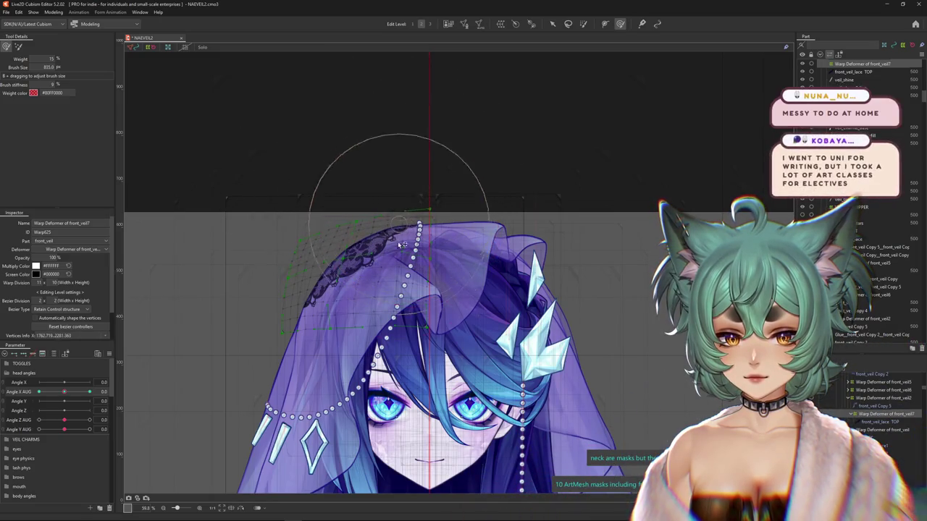
drag(356, 287, 308, 213)
drag(64, 383, 78, 382)
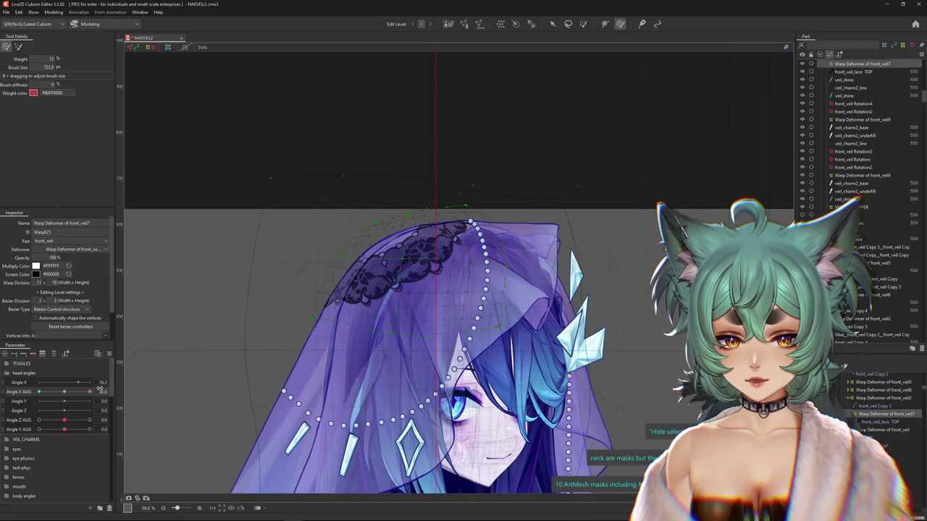
mouse_move(330, 297)
mouse_down()
mouse_move(403, 307)
mouse_move(407, 243)
mouse_up()
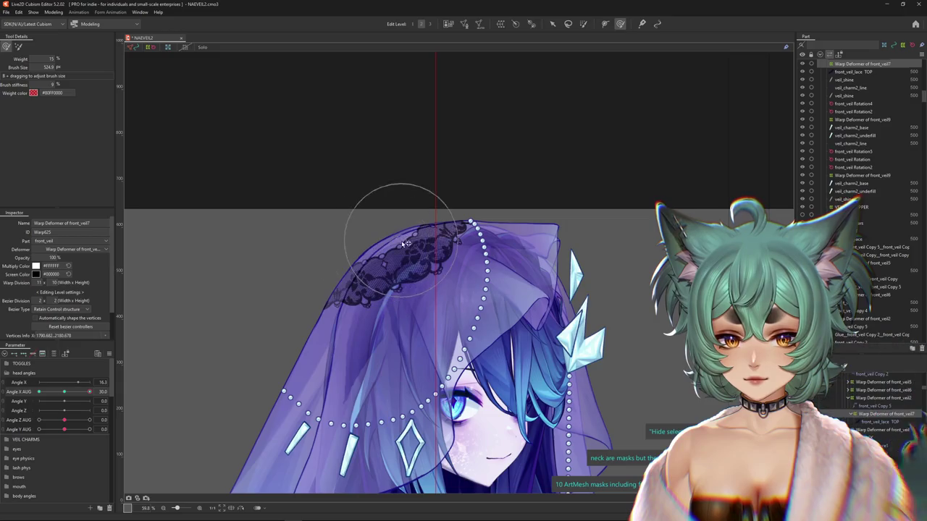
drag(487, 217, 451, 174)
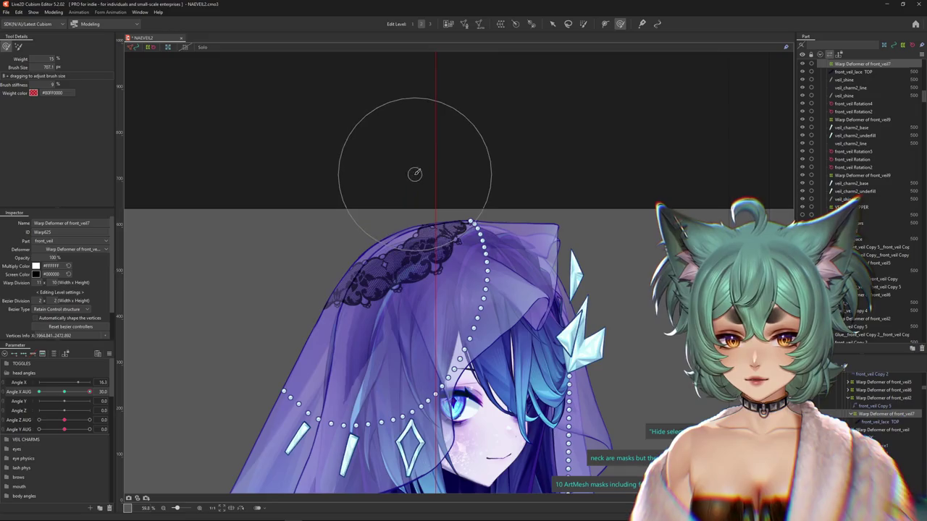
drag(90, 392, 39, 395)
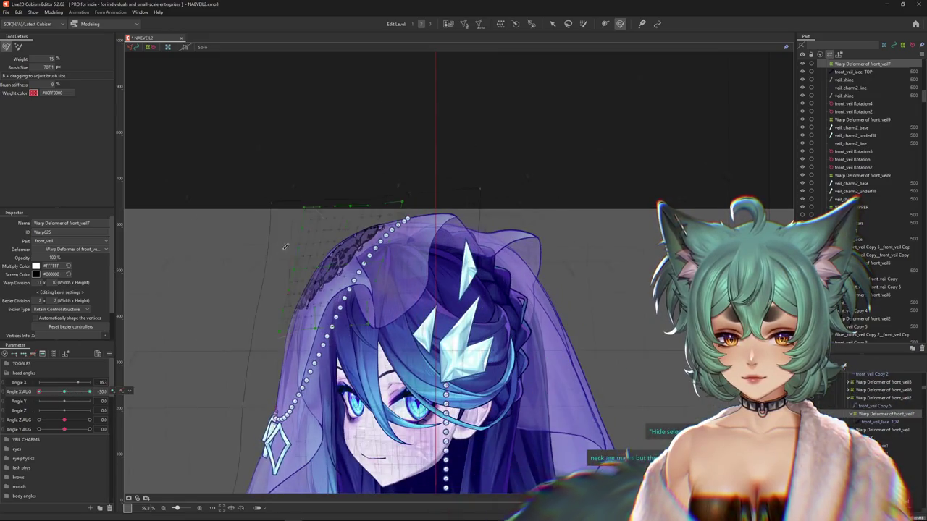
- Sculpt the top of the veil lace at Angle X AUG -30, then return the slider to 0
click(66, 393)
drag(66, 393, 261, 328)
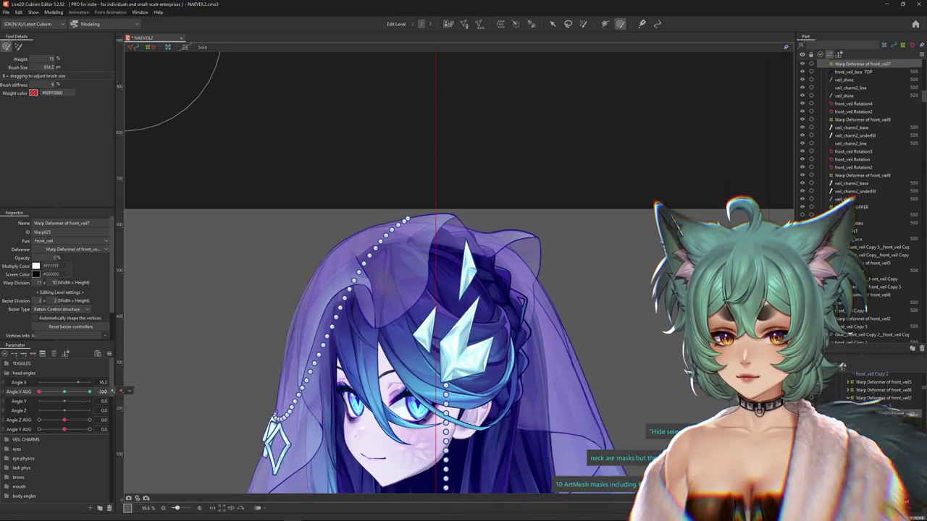
drag(89, 391, 39, 391)
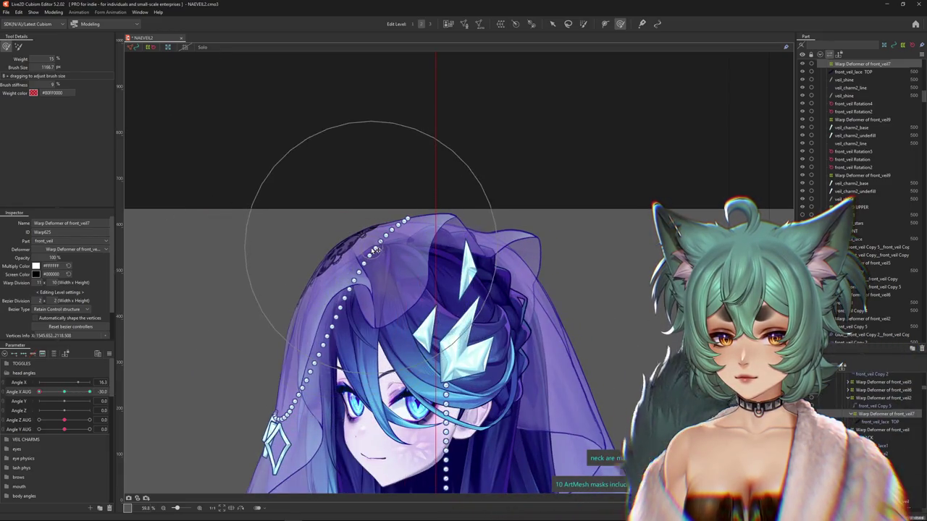
drag(348, 275, 388, 201)
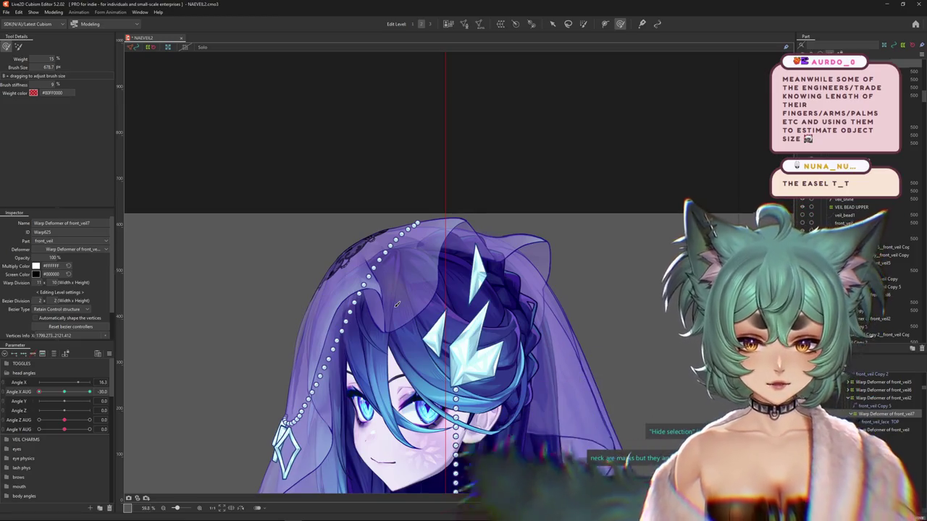
click(80, 393)
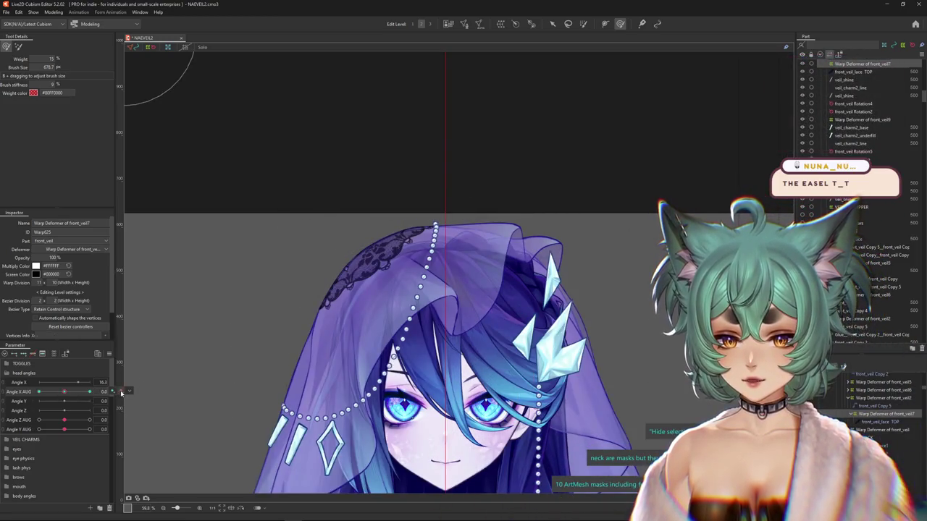
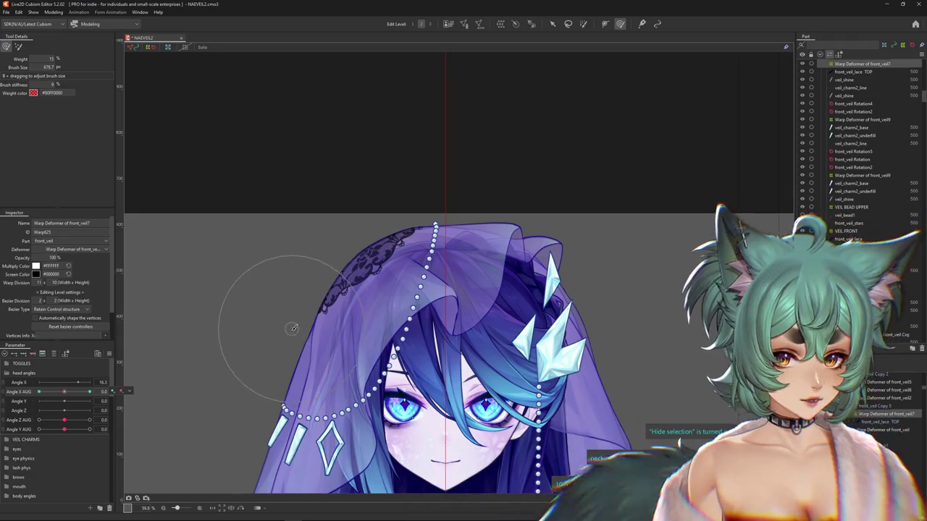
- Zoom out, preview the Angle X AUG head turn, and shrink the brush to fit the veil
scroll(289, 333, down, 2)
drag(61, 395, 96, 400)
right_click(103, 399)
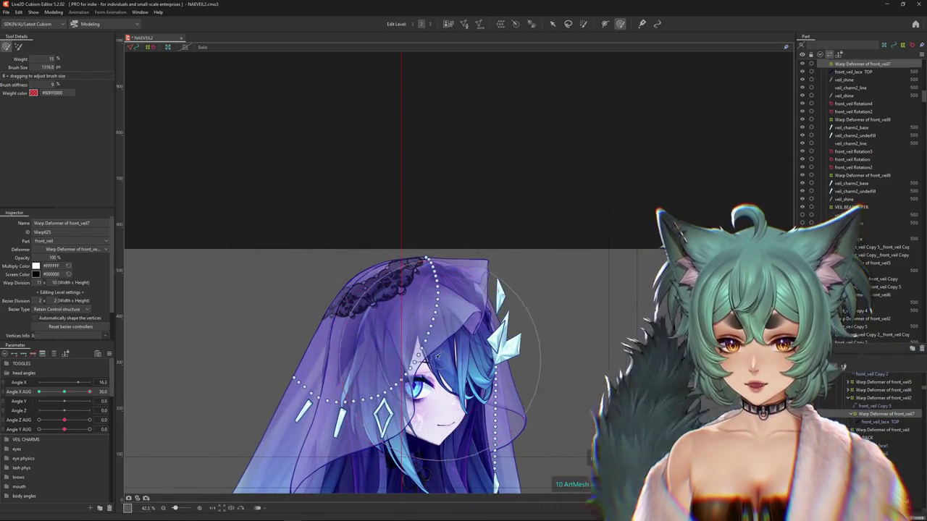
mouse_move(414, 338)
mouse_down()
mouse_move(373, 269)
mouse_move(353, 325)
mouse_up()
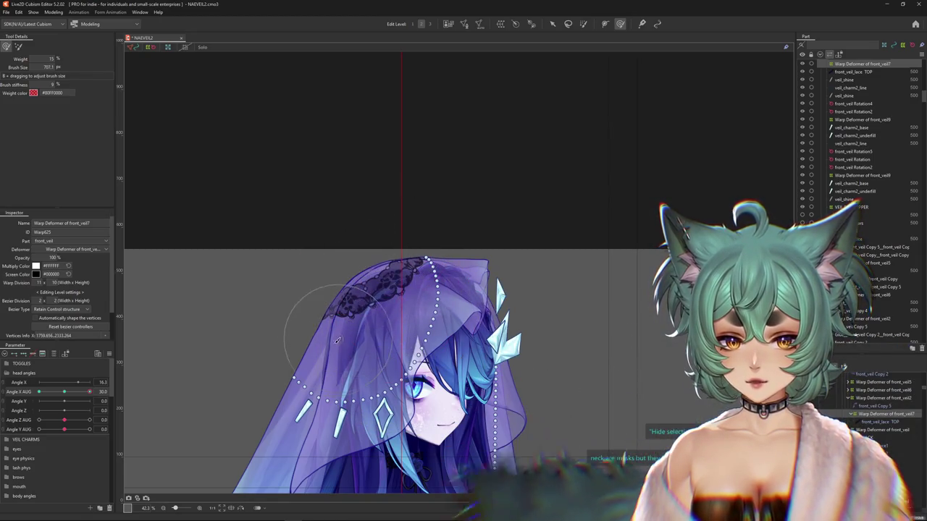
- Brush the front veil for the turned pose and check how it follows the head
click(395, 318)
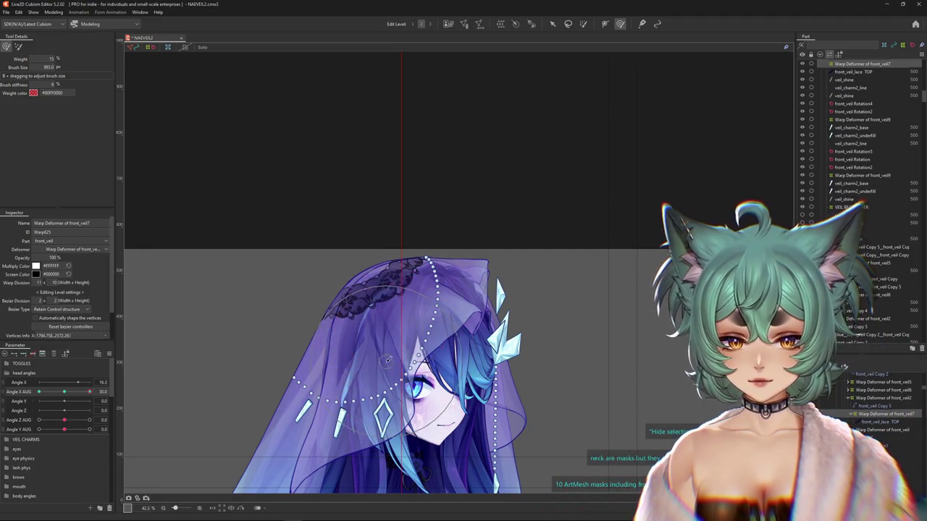
drag(89, 391, 90, 391)
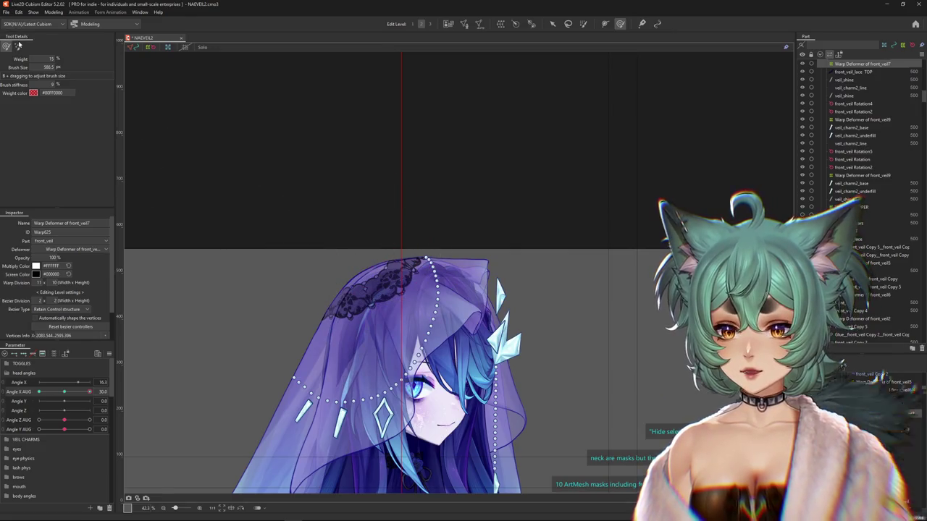
click(19, 46)
scroll(380, 144, up, 3)
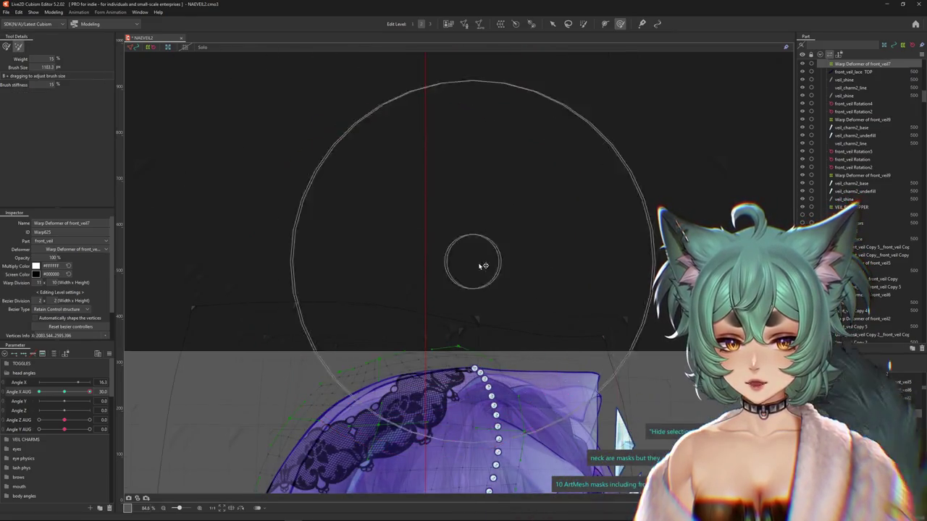
- Smooth the veil's lace top edge, then turn the head to Angle X AUG -30
drag(481, 266, 368, 271)
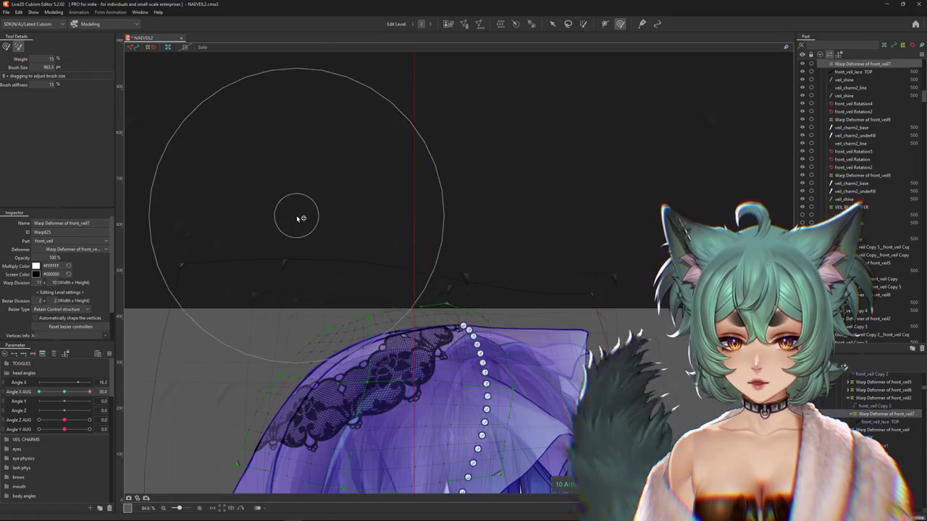
mouse_move(525, 203)
mouse_down()
mouse_move(536, 119)
mouse_move(558, 302)
mouse_up()
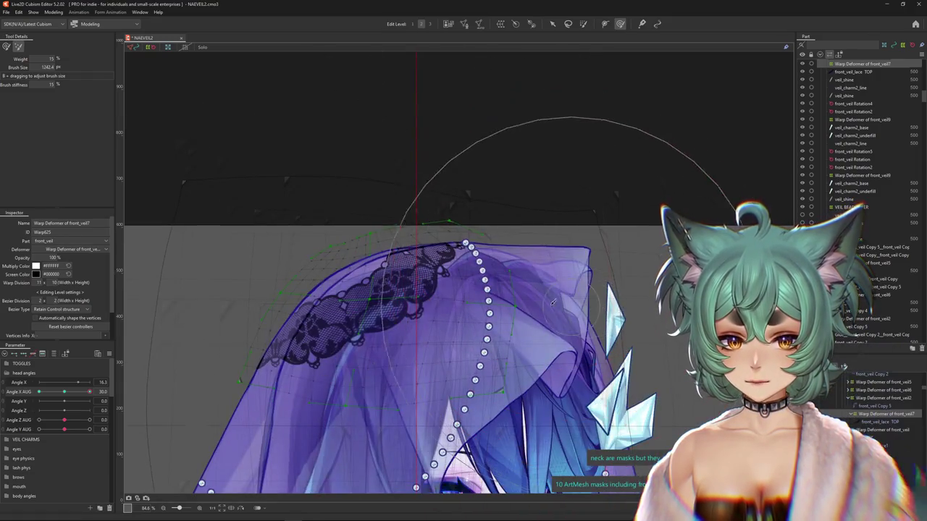
drag(320, 309, 358, 329)
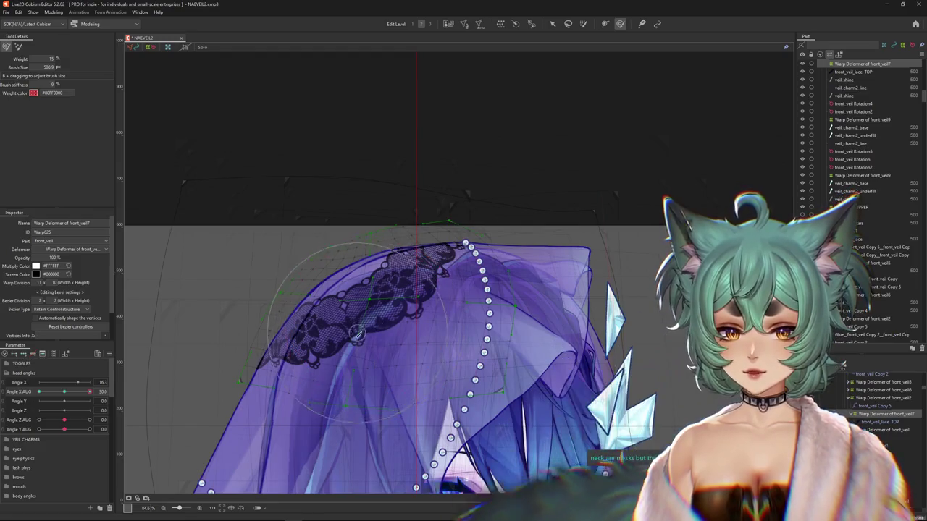
scroll(375, 241, down, 3)
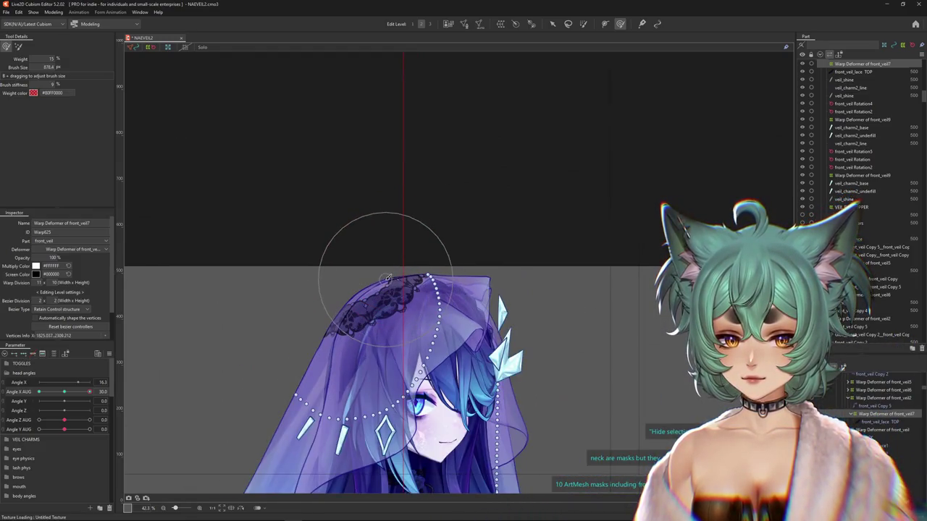
drag(90, 392, 39, 392)
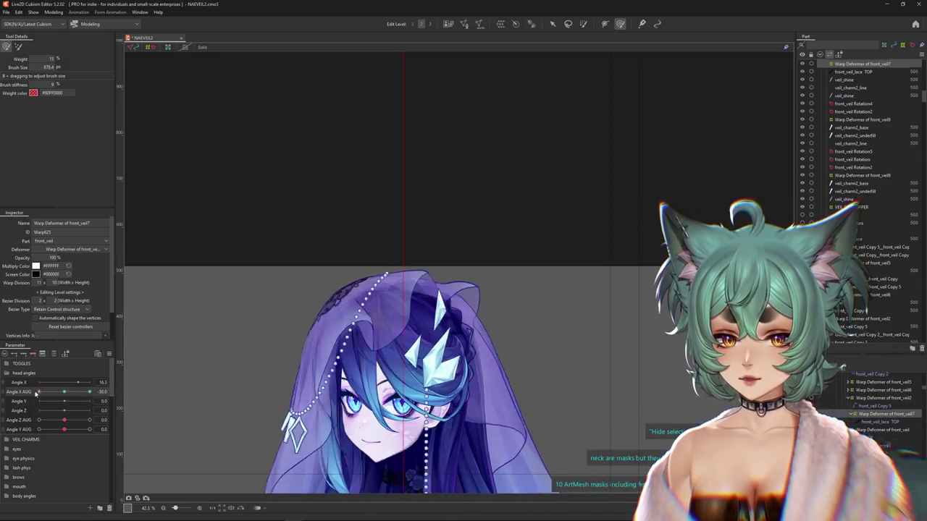
- Zoom in and brush the veil crown into shape for Angle X AUG -30, adjusting brush size
mouse_move(324, 319)
mouse_down()
mouse_move(381, 335)
mouse_move(357, 327)
mouse_up()
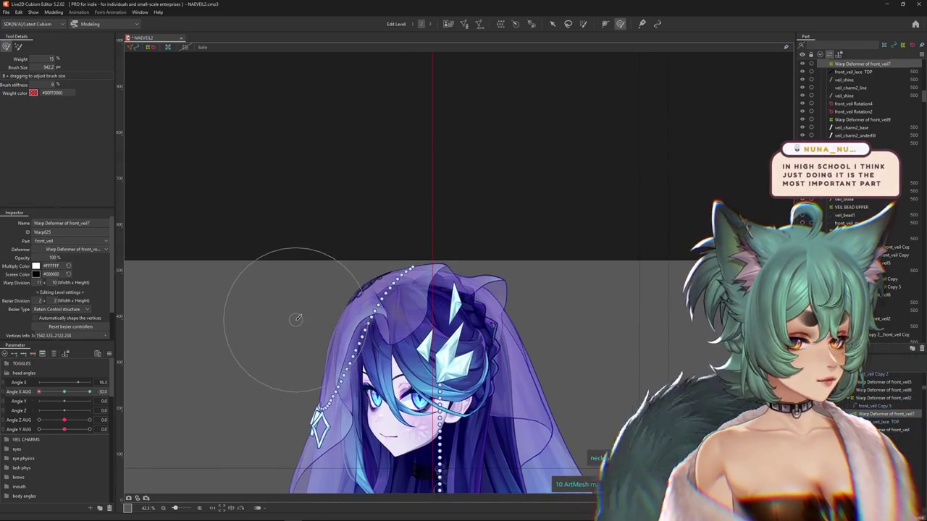
scroll(296, 319, up, 2)
drag(296, 321, 328, 305)
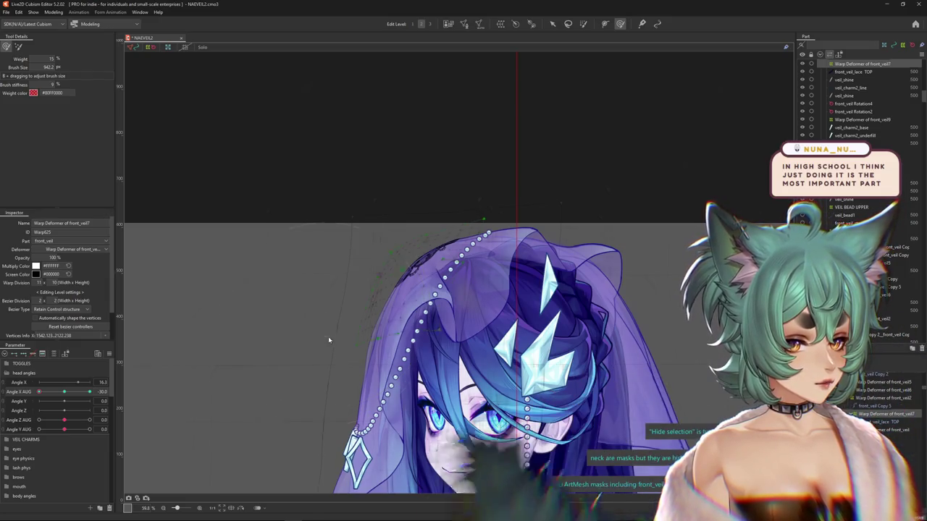
drag(328, 335, 346, 324)
drag(414, 298, 404, 320)
drag(408, 215, 474, 225)
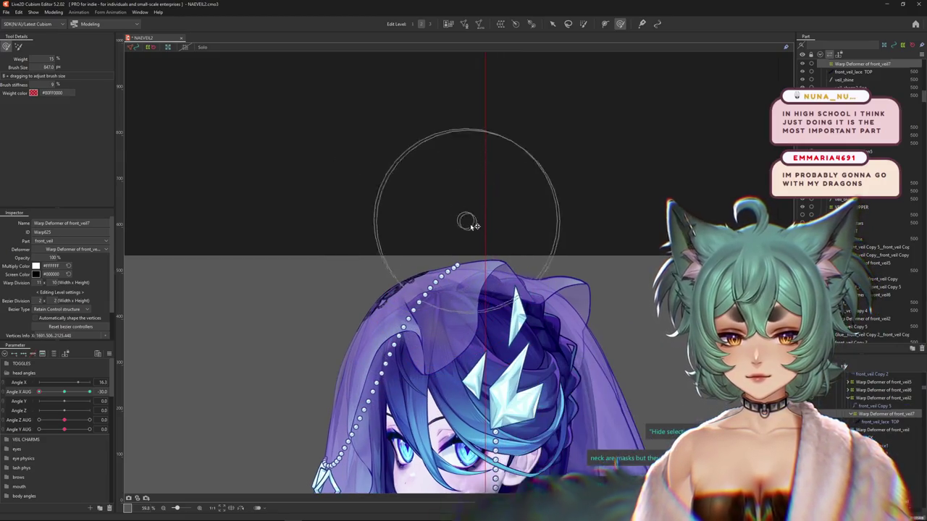
drag(481, 190, 480, 192)
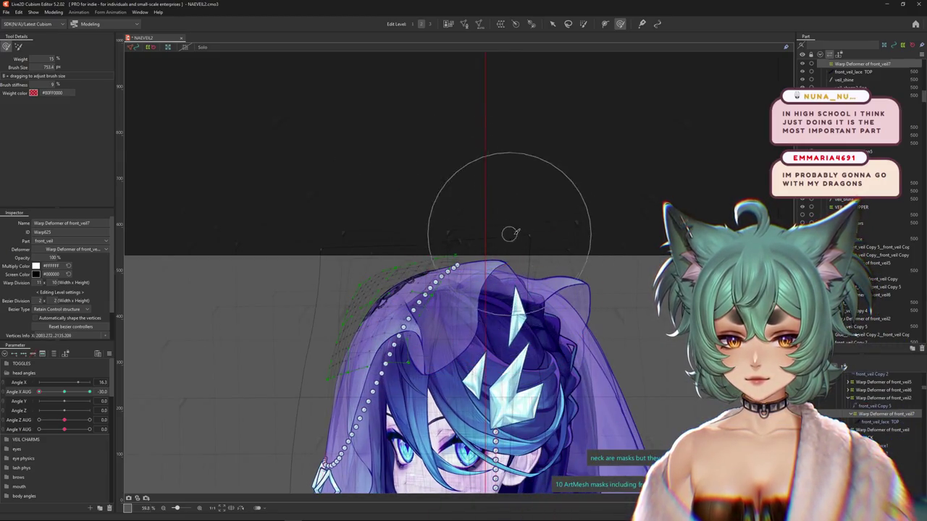
drag(356, 211, 320, 213)
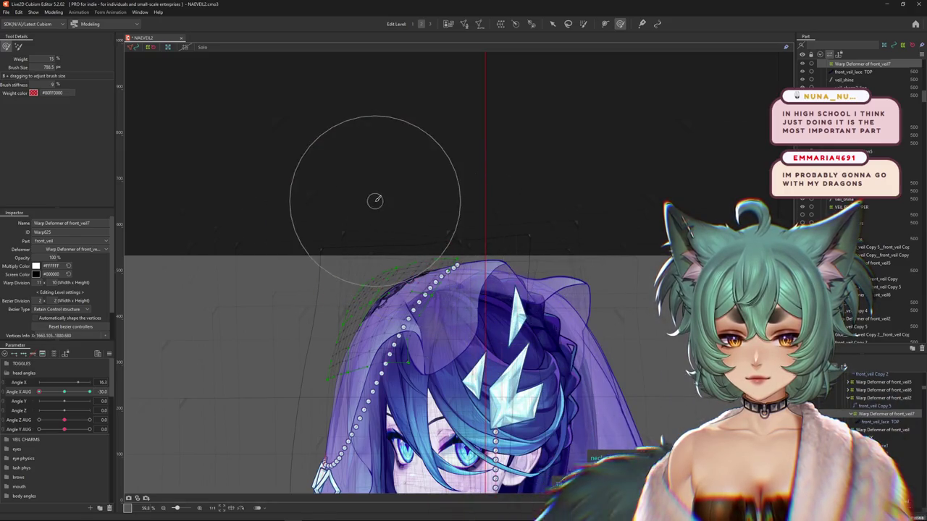
drag(419, 189, 435, 207)
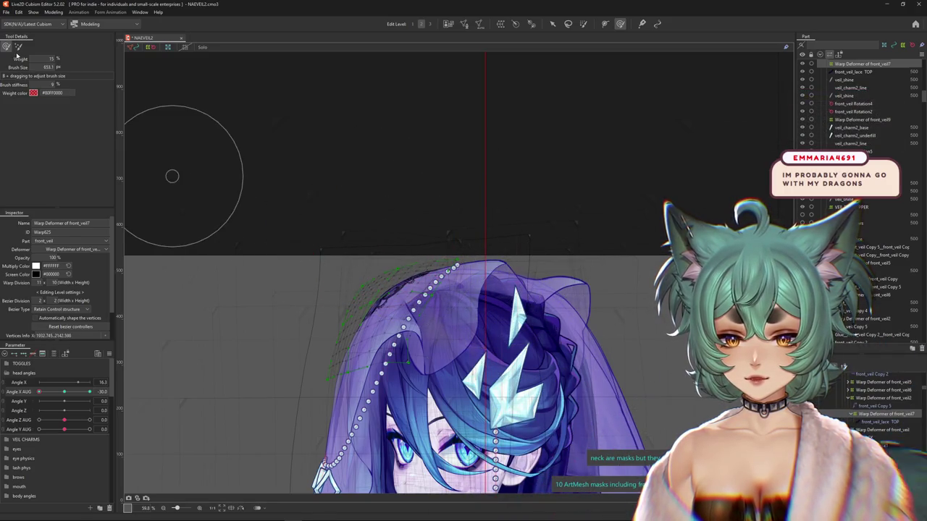
click(18, 46)
drag(331, 166, 376, 168)
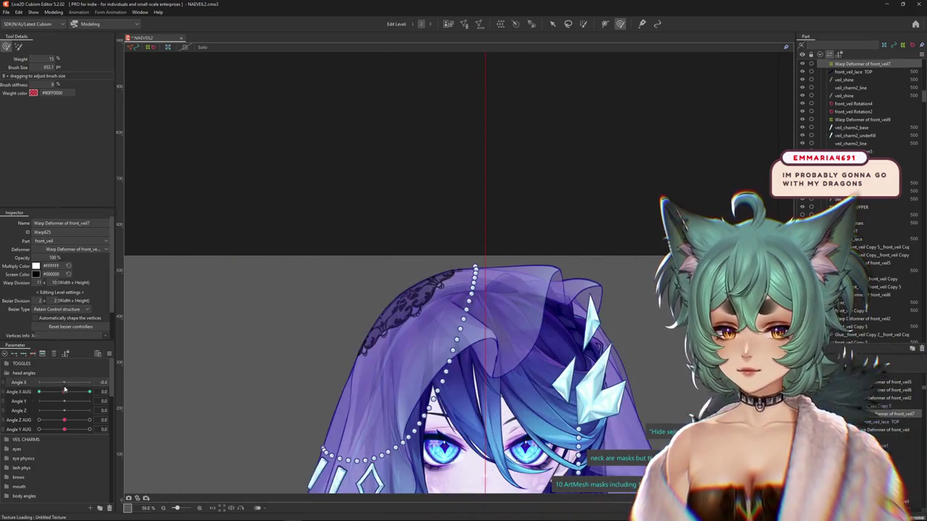
- At Angle X -26.1 with Angle X AUG 30, push the veil's warp grid into shape
drag(52, 391, 90, 391)
drag(408, 323, 440, 351)
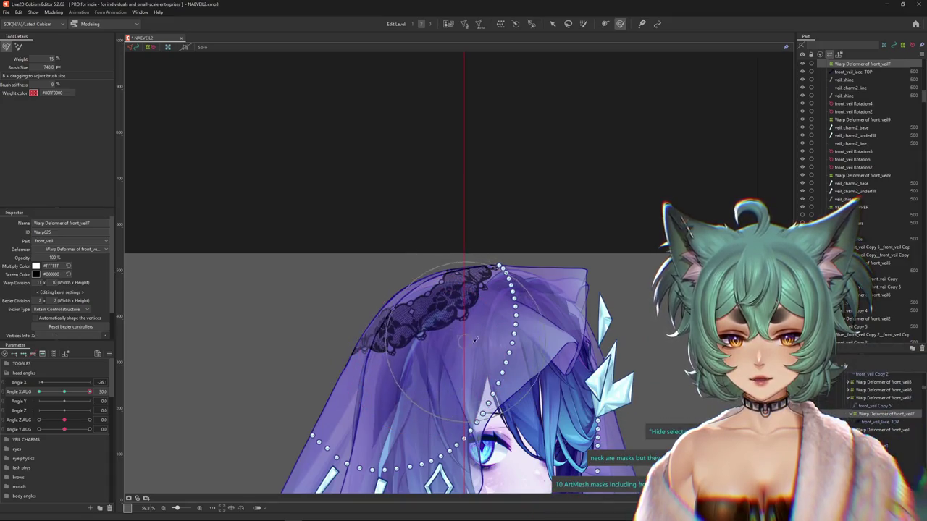
mouse_move(486, 376)
mouse_down()
mouse_move(426, 369)
mouse_move(372, 287)
mouse_move(363, 404)
mouse_up()
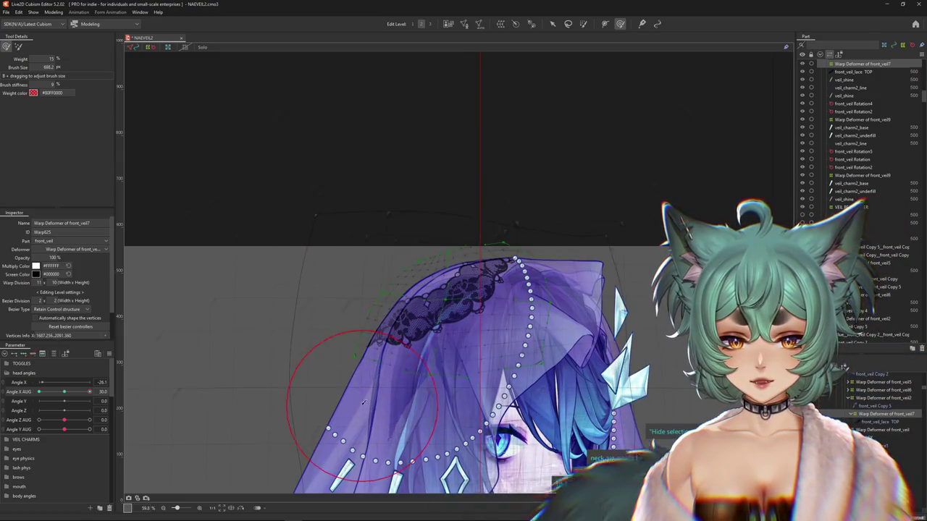
drag(350, 278, 358, 268)
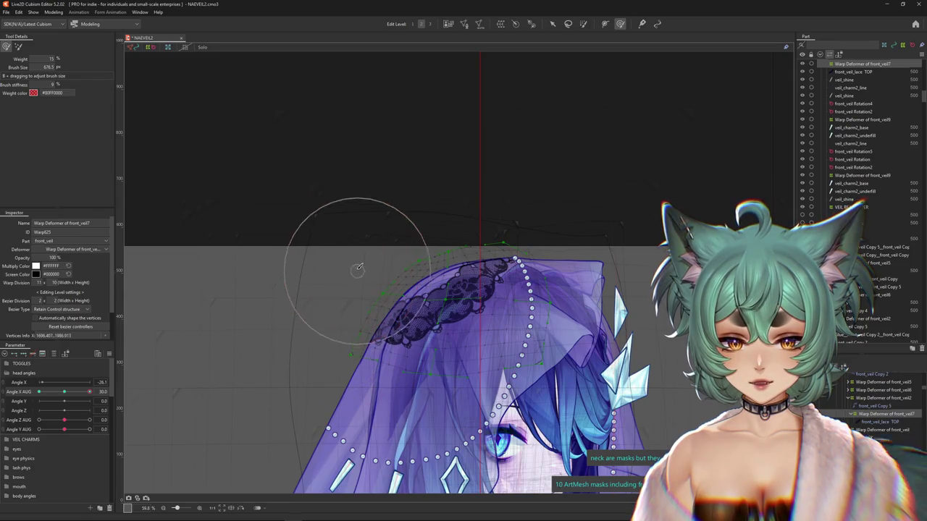
drag(428, 197, 440, 186)
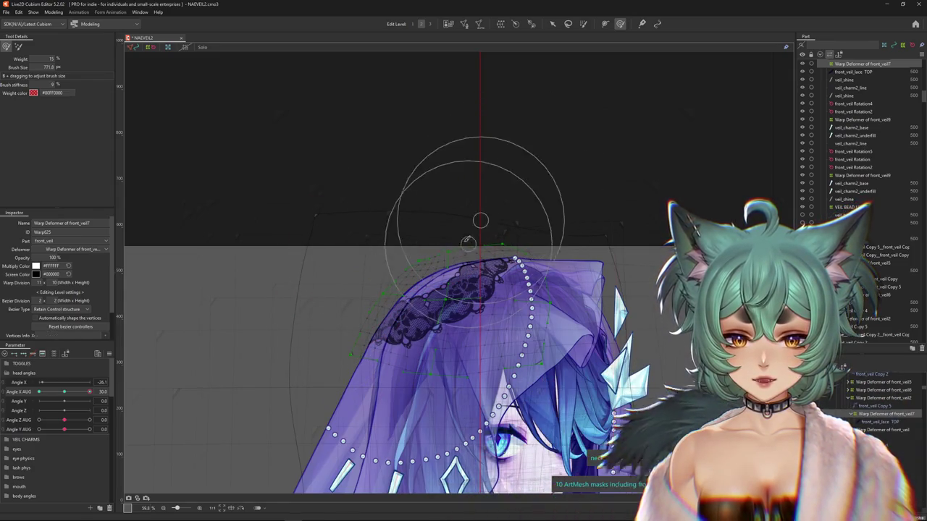
scroll(445, 192, up, 2)
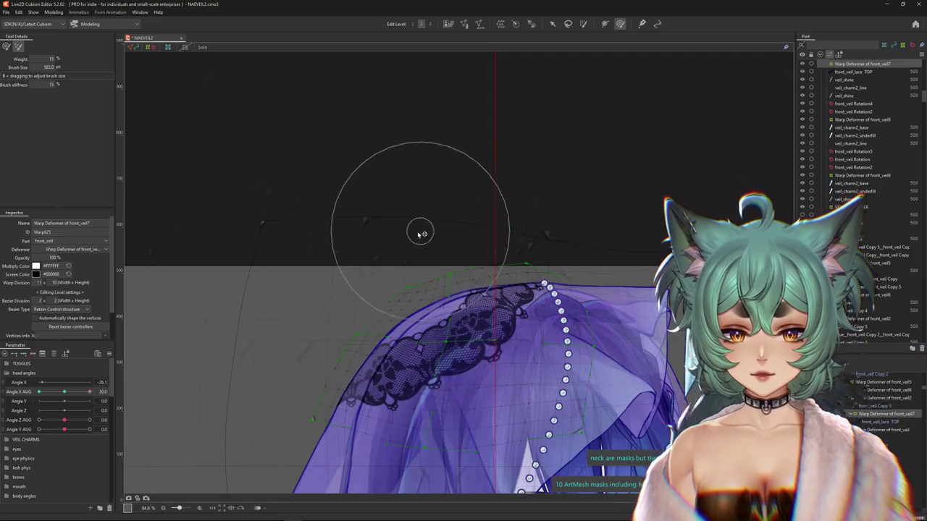
- Brush the veil's lace crown over the turned head using the weighted mode, brush enlarged to 740 px
drag(456, 182, 433, 42)
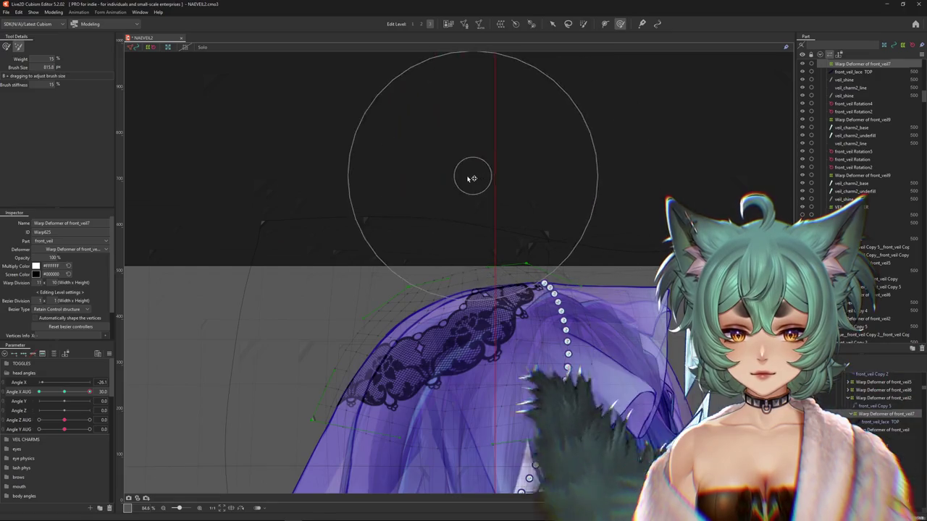
mouse_move(263, 268)
mouse_down()
mouse_move(280, 314)
mouse_move(310, 262)
mouse_up()
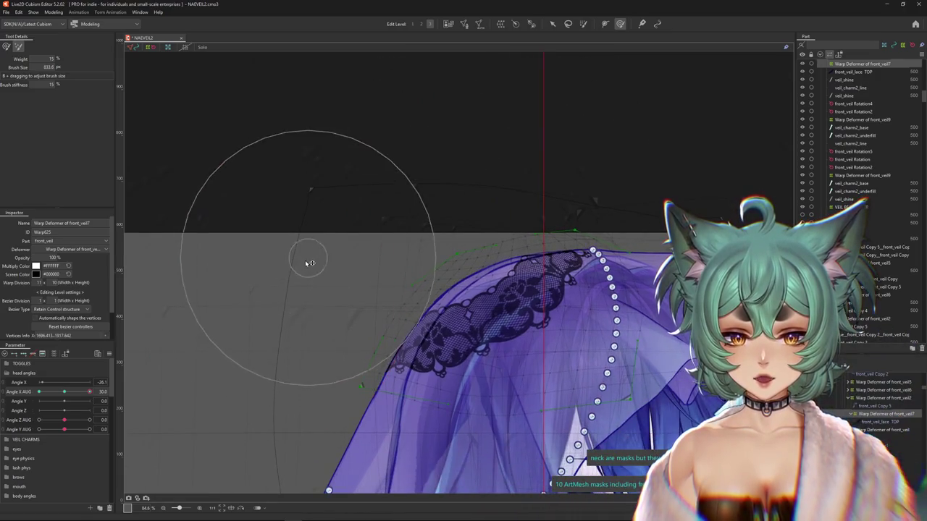
drag(612, 188, 440, 248)
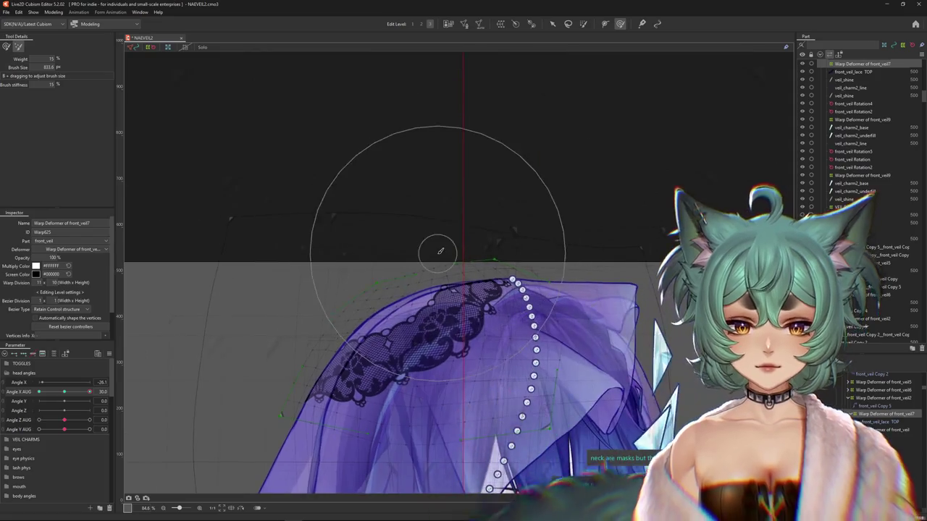
click(8, 46)
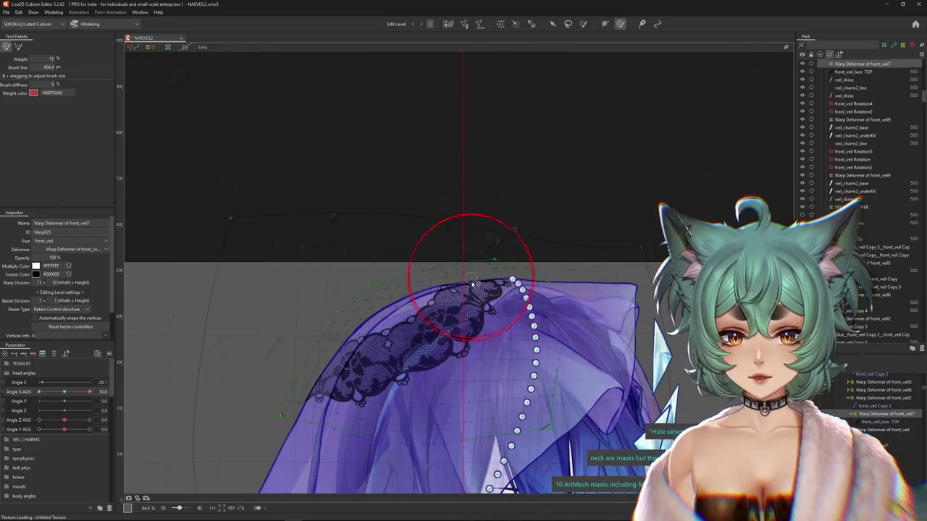
mouse_move(501, 232)
mouse_down()
mouse_move(572, 252)
mouse_move(447, 185)
mouse_up()
mouse_move(391, 223)
mouse_down()
mouse_move(442, 200)
mouse_move(384, 272)
mouse_move(340, 280)
mouse_up()
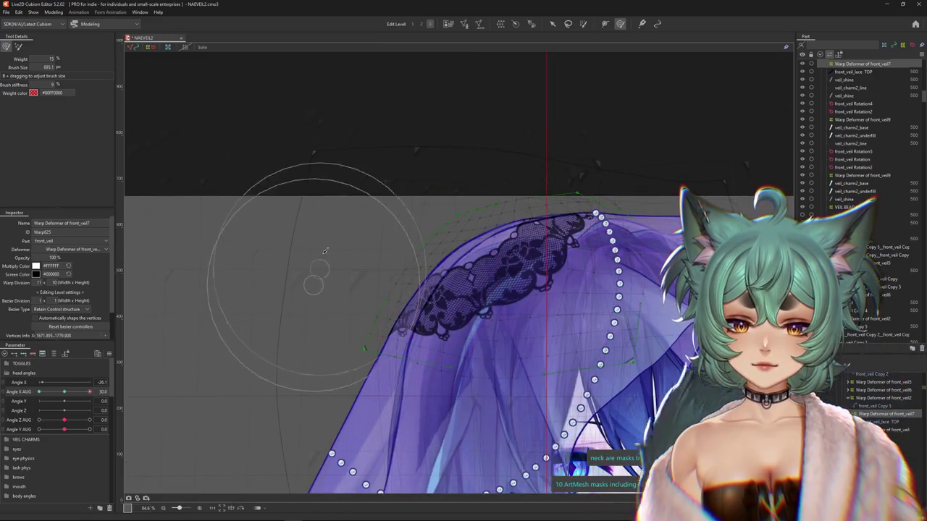
mouse_move(532, 180)
mouse_down()
mouse_move(521, 198)
mouse_move(501, 198)
mouse_move(476, 258)
mouse_move(483, 267)
mouse_move(424, 349)
mouse_up()
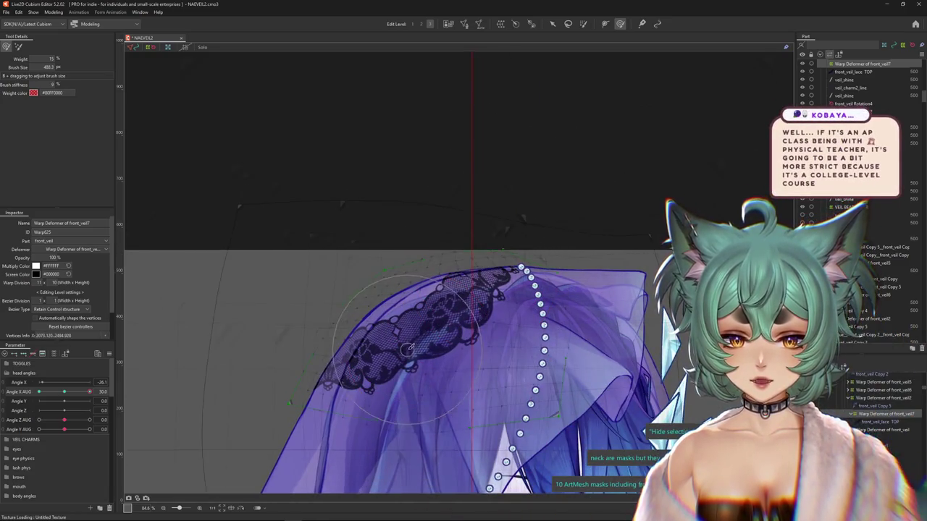
drag(364, 370, 383, 313)
drag(310, 320, 248, 290)
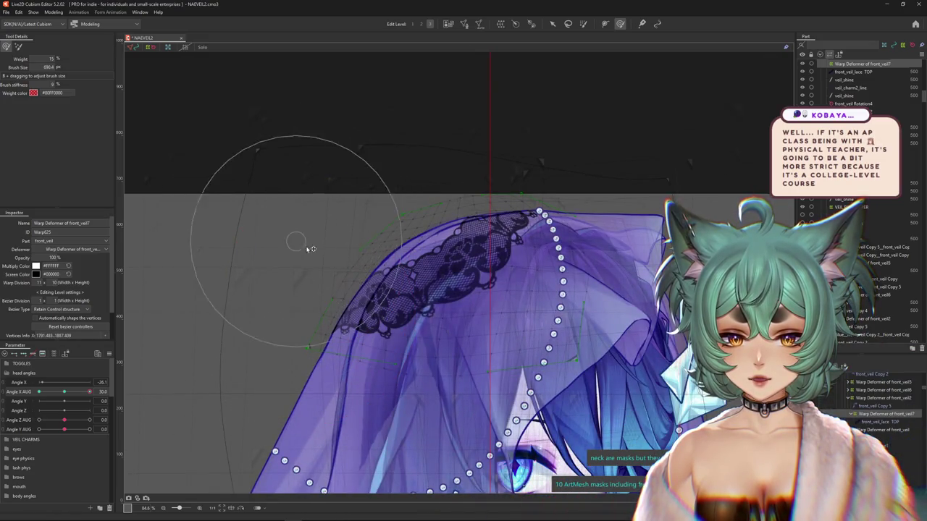
drag(341, 294, 455, 286)
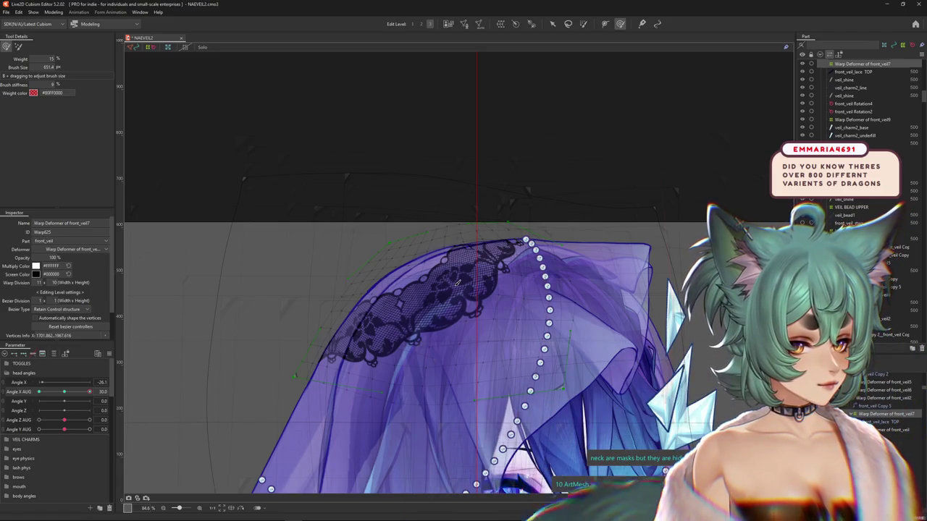
scroll(539, 230, down, 3)
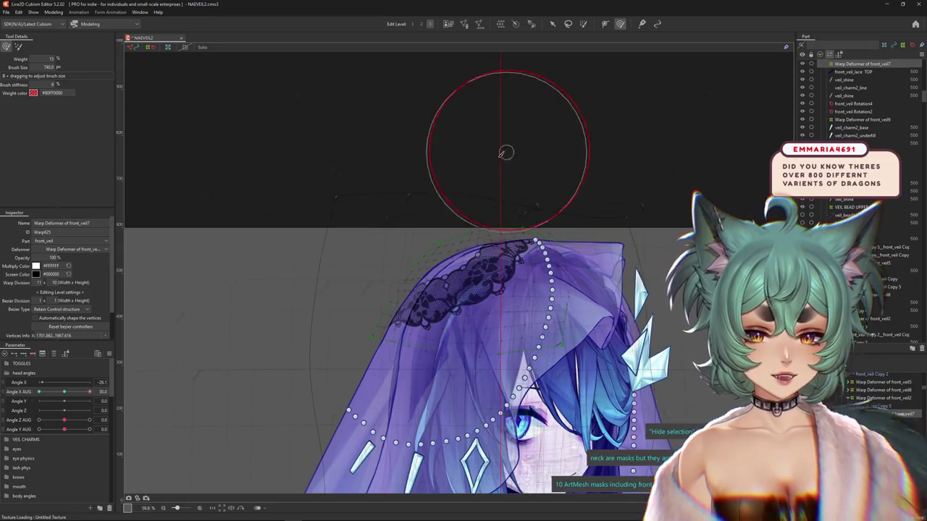
- Scrub Angle X AUG to preview how the veil follows the head turn
drag(600, 218, 447, 302)
mouse_move(89, 392)
mouse_down()
mouse_move(98, 392)
mouse_move(65, 400)
mouse_up()
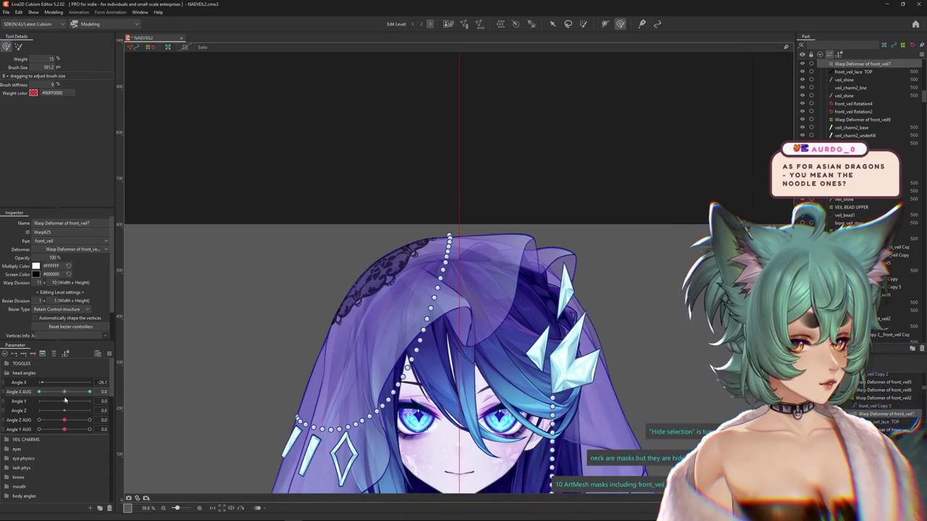
drag(64, 401, 39, 391)
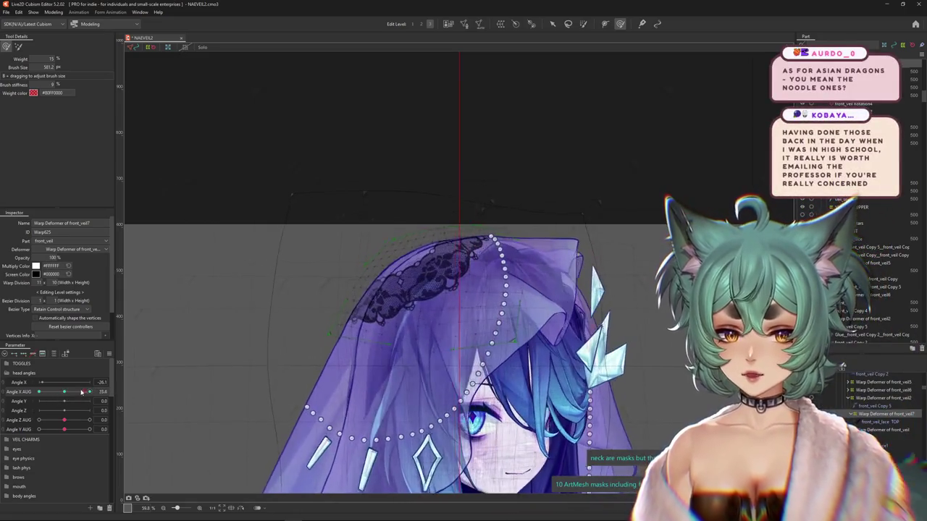
drag(337, 273, 353, 323)
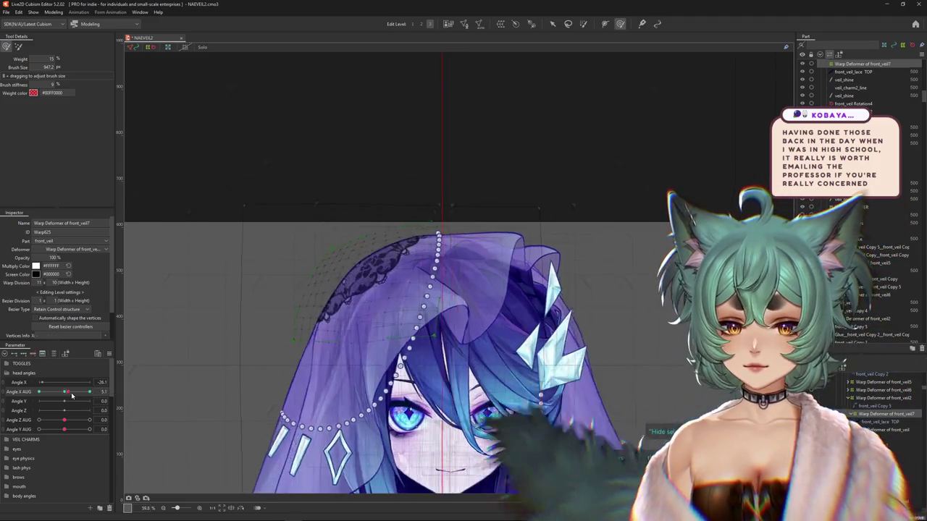
- Turn the head to Angle X AUG -30 and bring the deform brush onto the veil
drag(93, 391, 38, 391)
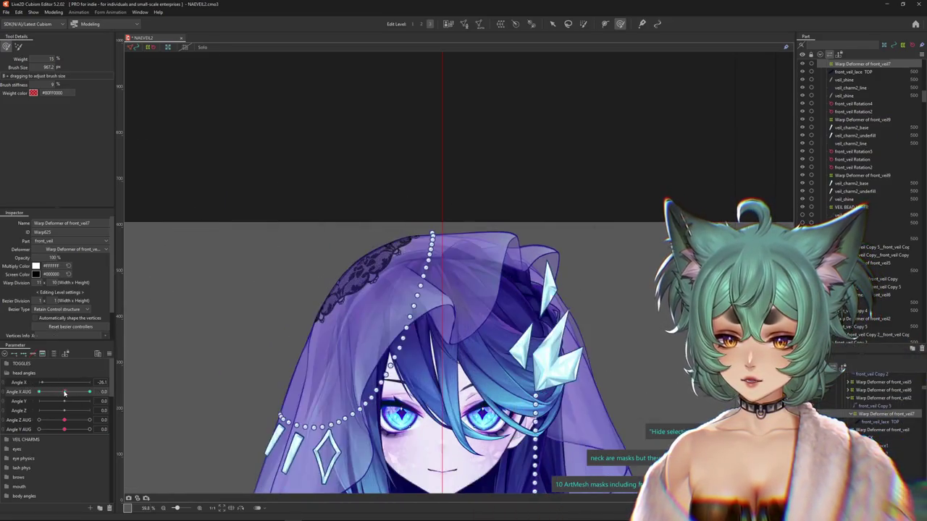
click(19, 47)
drag(326, 210, 362, 167)
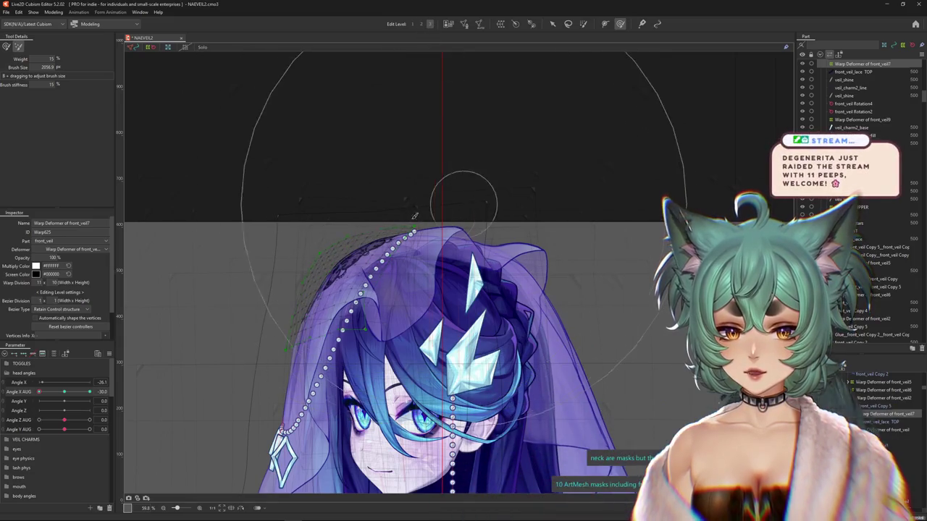
- Toggle brush mode, shrink the brush to 1014 px, and deform the veil for the -30 turn
key(b)
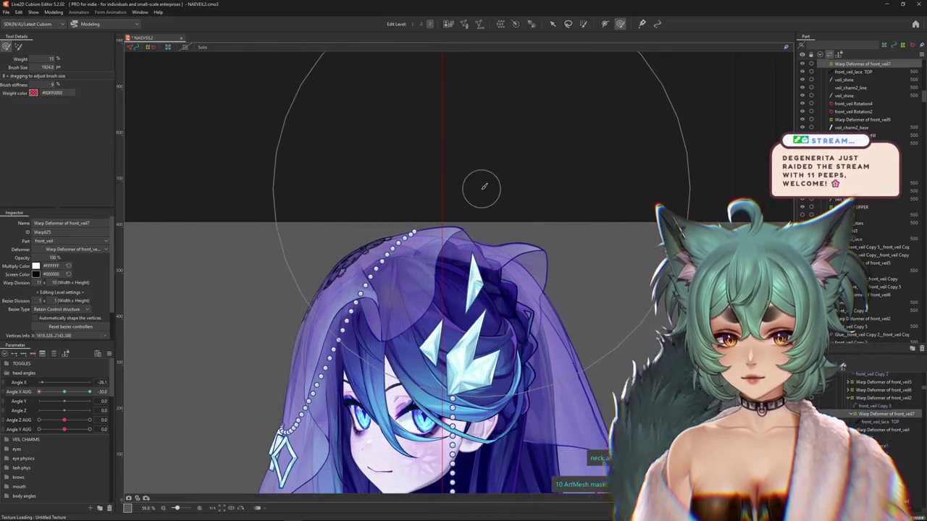
drag(486, 193, 256, 190)
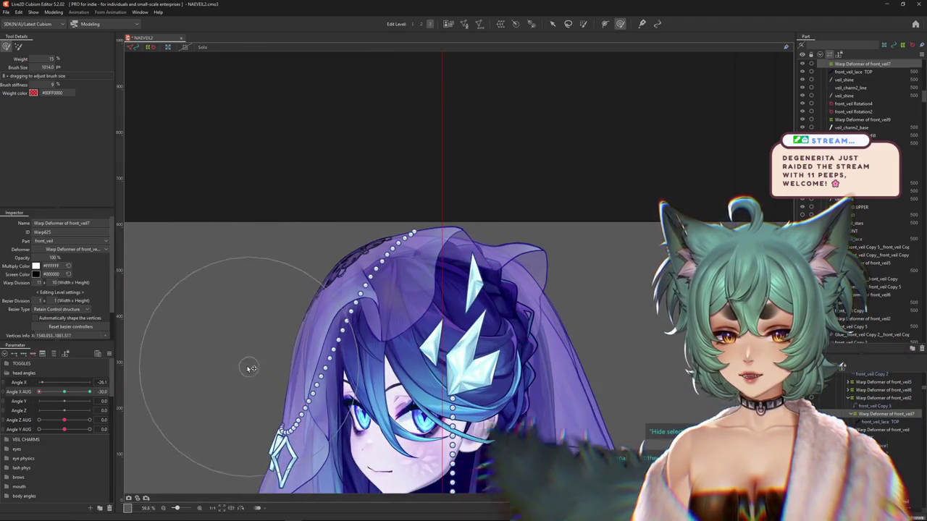
drag(248, 355, 261, 362)
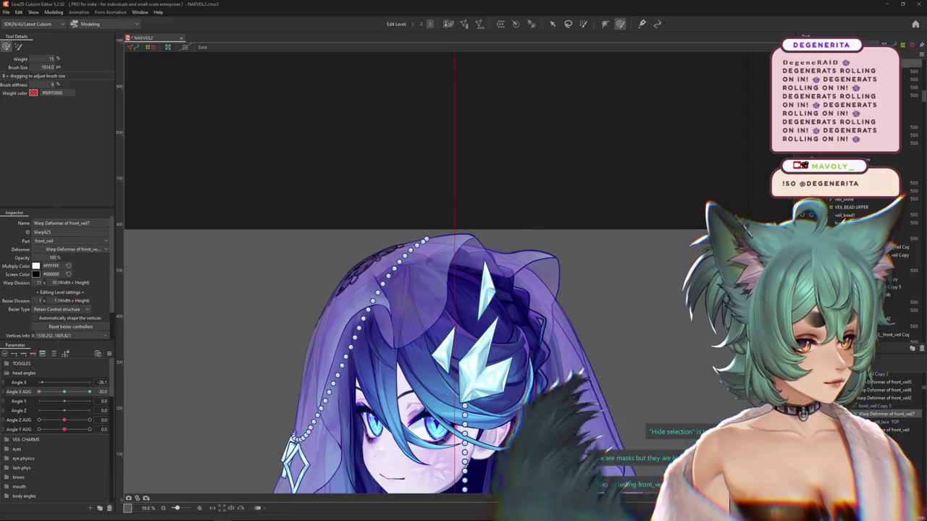
drag(38, 392, 48, 391)
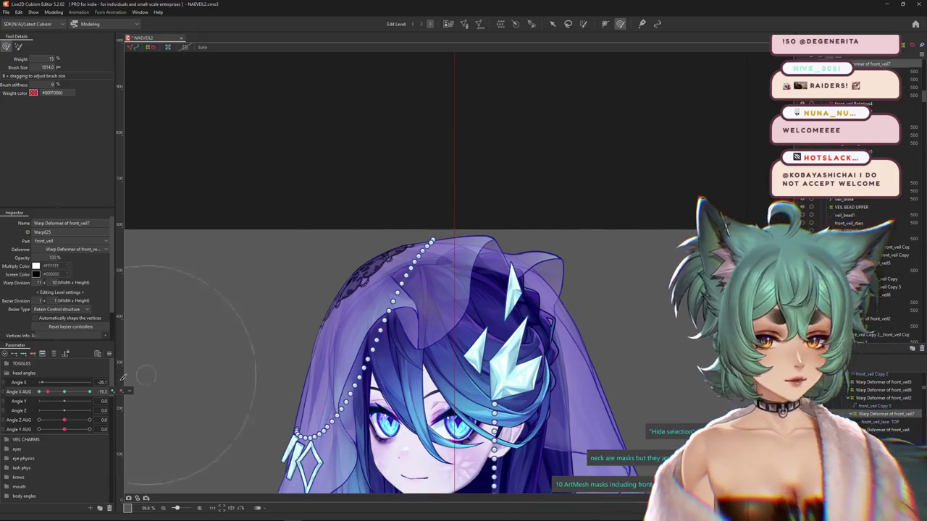
- Touch up the veil lace at Angle X AUG 30 with a 643 px brush, then select the veil warp deformer
drag(48, 391, 39, 391)
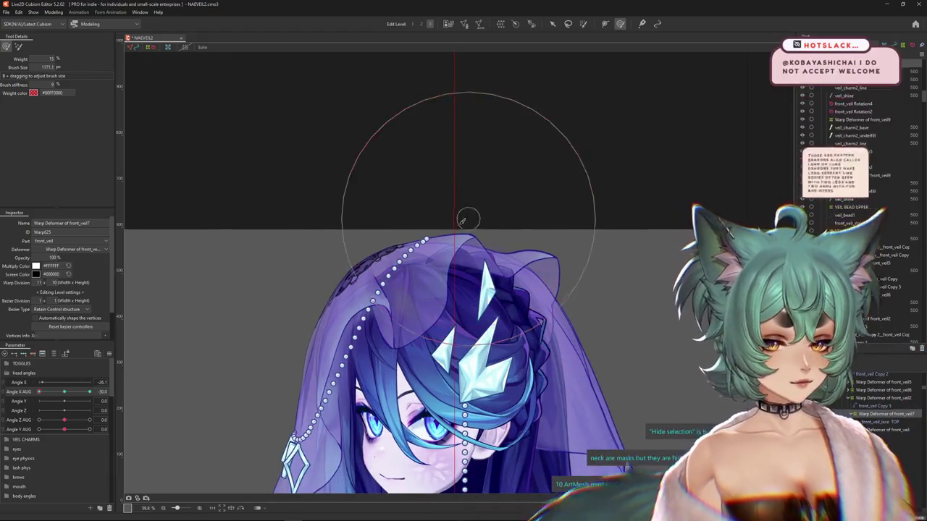
drag(474, 257, 445, 257)
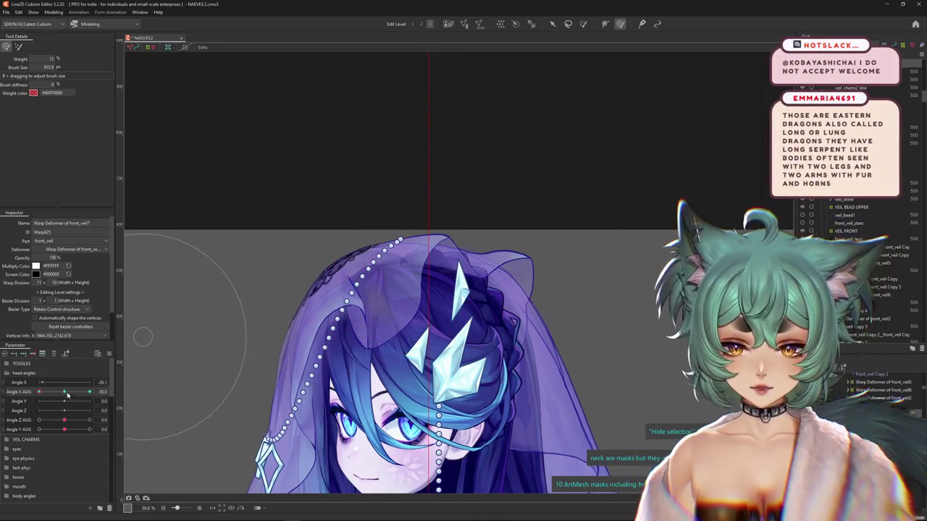
drag(62, 392, 89, 392)
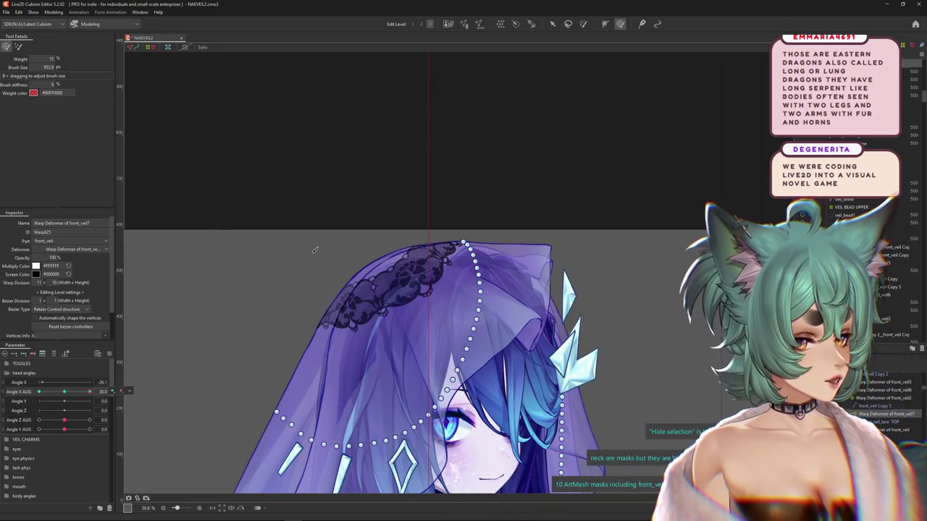
mouse_move(315, 250)
mouse_down()
mouse_move(321, 268)
mouse_move(323, 246)
mouse_up()
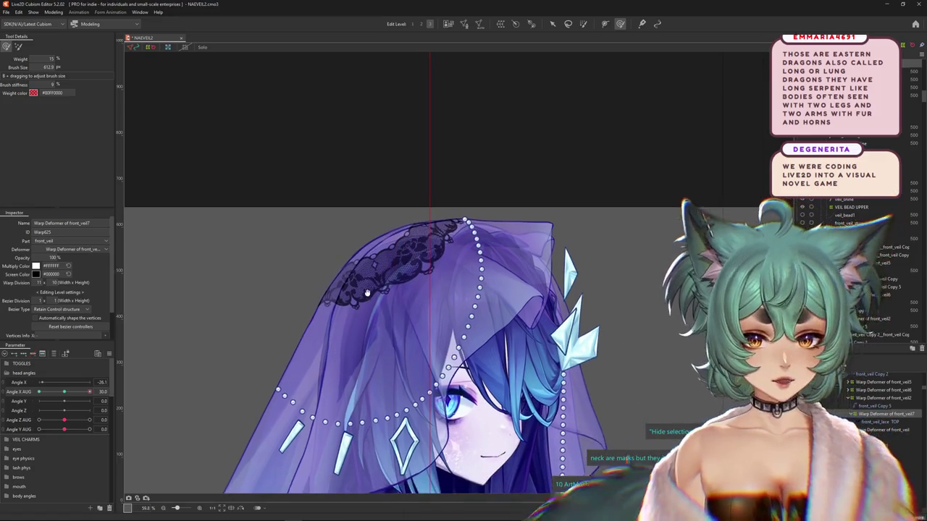
drag(377, 276, 379, 276)
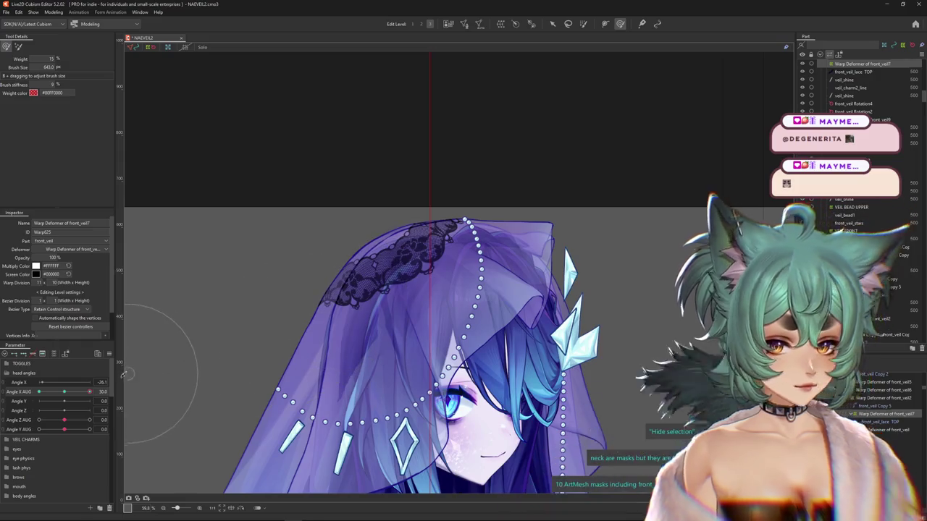
scroll(362, 324, down, 2)
click(362, 324)
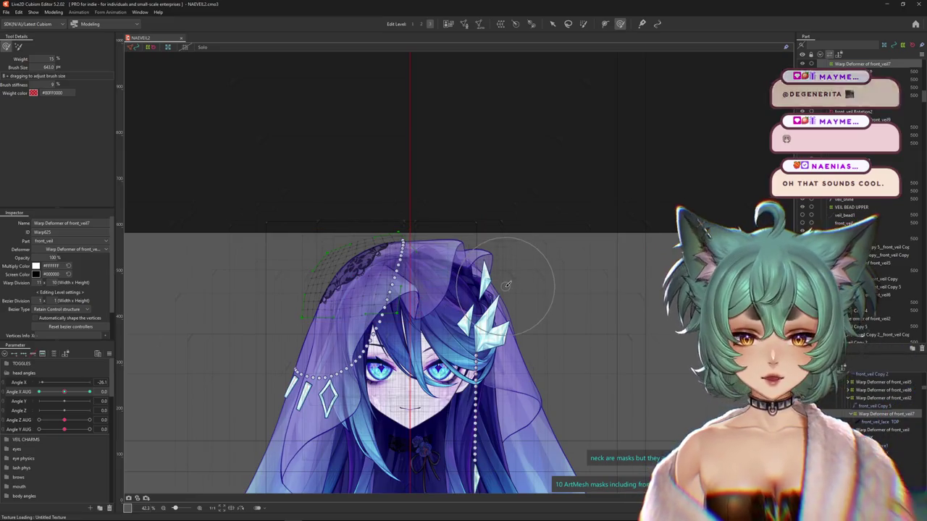
- Resize the deform brush on Warp Deformer of front_veil7 and push the veil vertices
drag(460, 304, 451, 295)
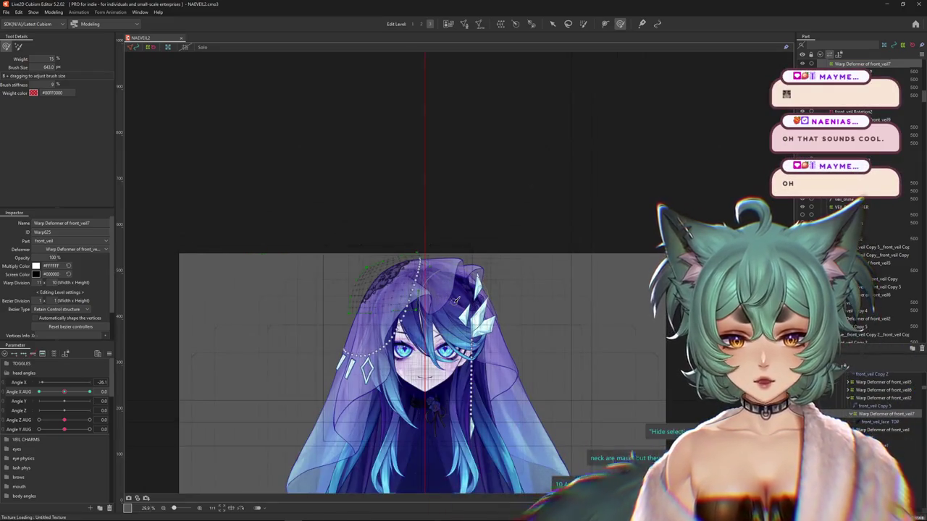
mouse_move(450, 295)
mouse_down()
mouse_move(50, 400)
mouse_move(120, 395)
mouse_move(627, 45)
mouse_up()
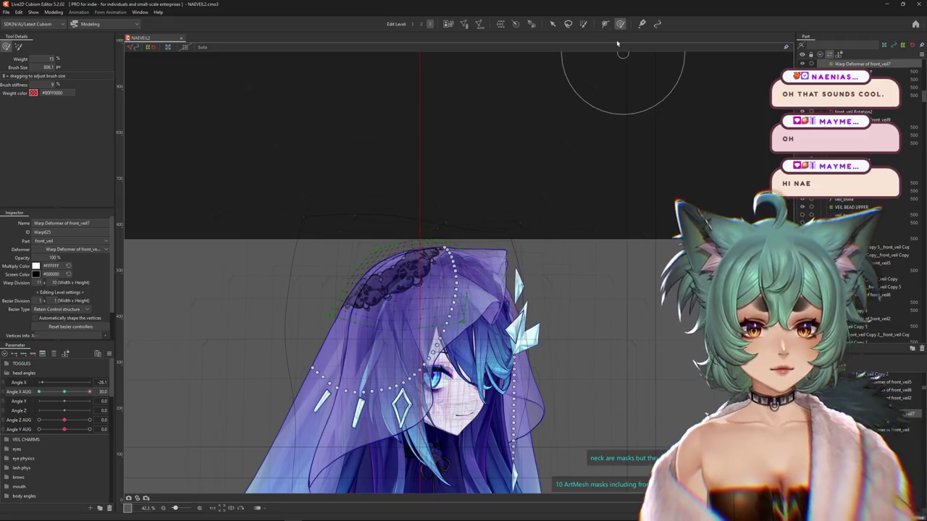
scroll(348, 276, up, 2)
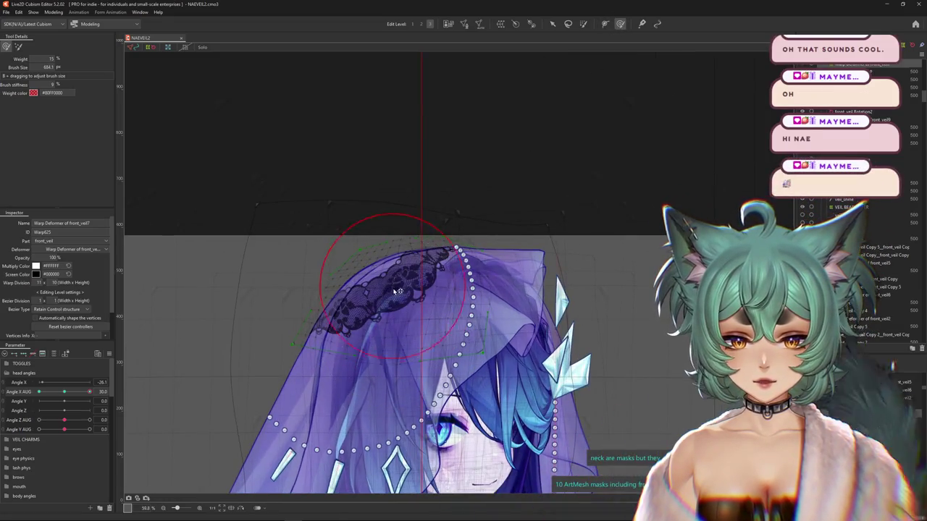
drag(398, 300, 426, 290)
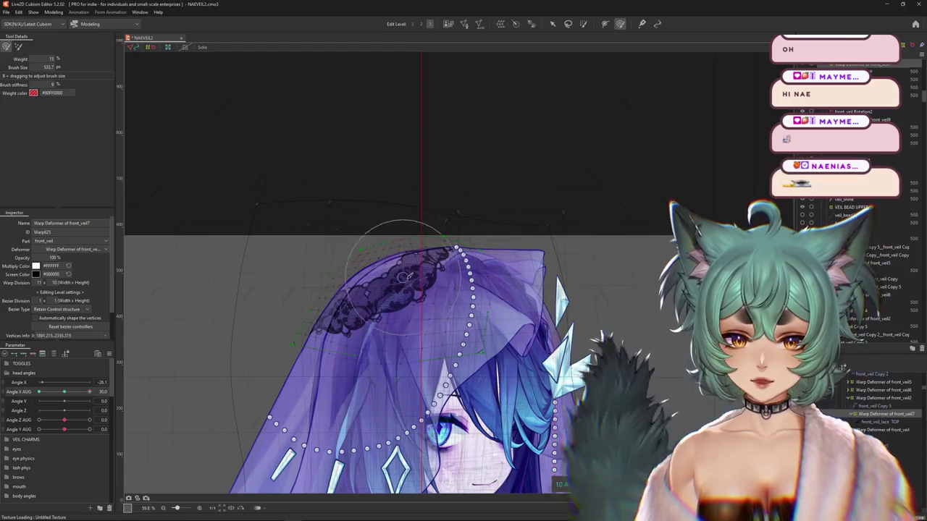
scroll(388, 335, down, 1)
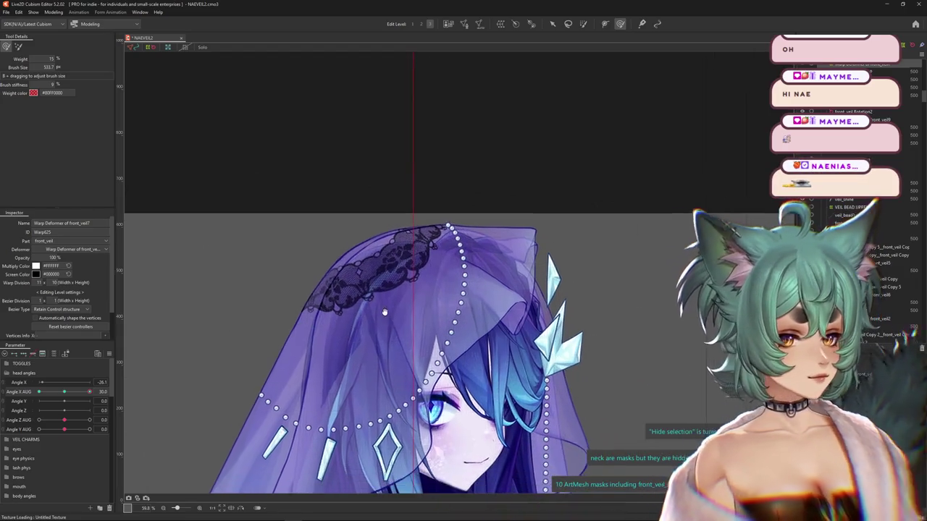
- Scrub the head turn to check the veil, then refine its warp with a 607.5 px brush
drag(89, 392, 40, 391)
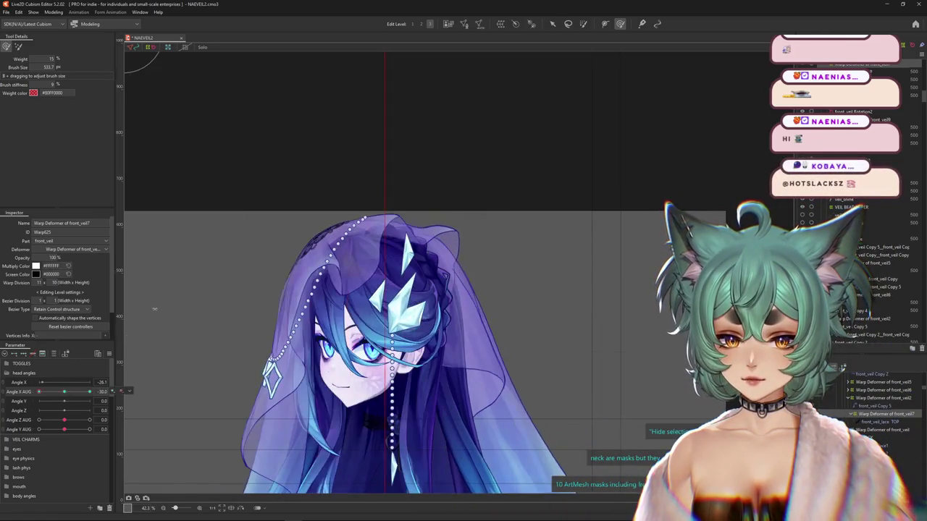
drag(380, 249, 393, 259)
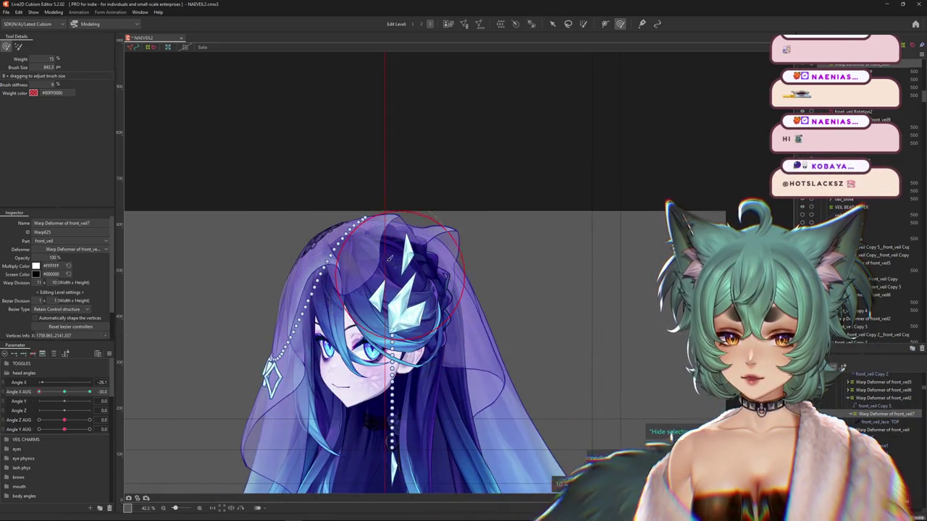
mouse_move(64, 389)
mouse_down()
mouse_move(20, 392)
mouse_move(69, 394)
mouse_up()
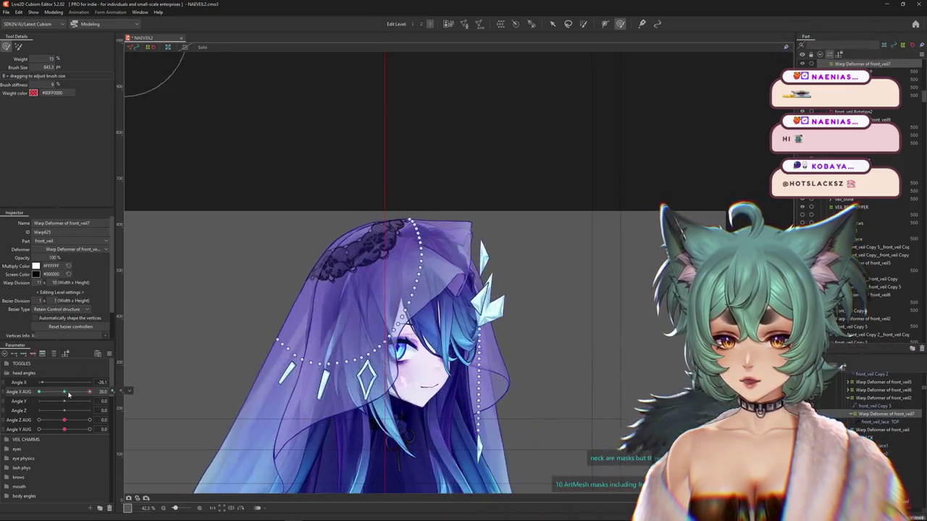
mouse_move(259, 248)
mouse_down()
mouse_move(270, 275)
mouse_move(279, 262)
mouse_up()
scroll(279, 262, up, 1)
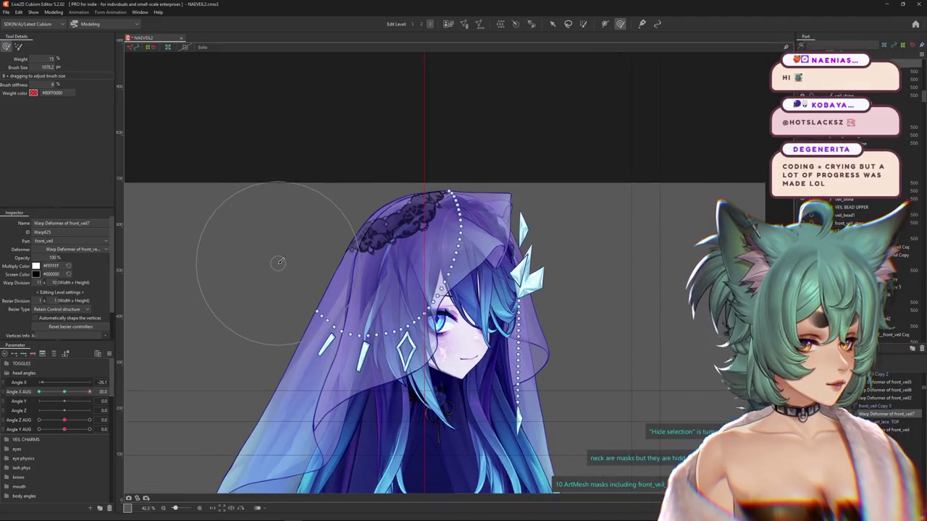
scroll(271, 260, up, 1)
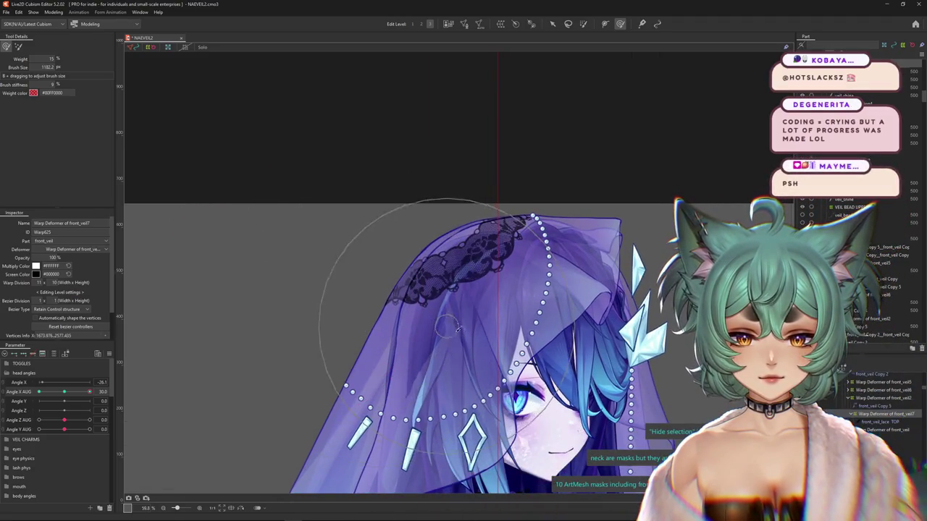
drag(457, 307, 498, 272)
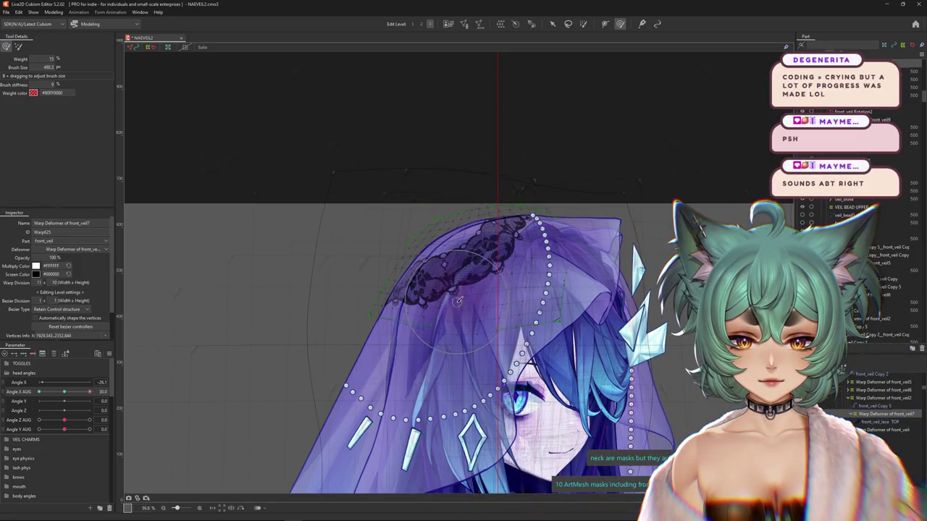
drag(425, 323, 376, 314)
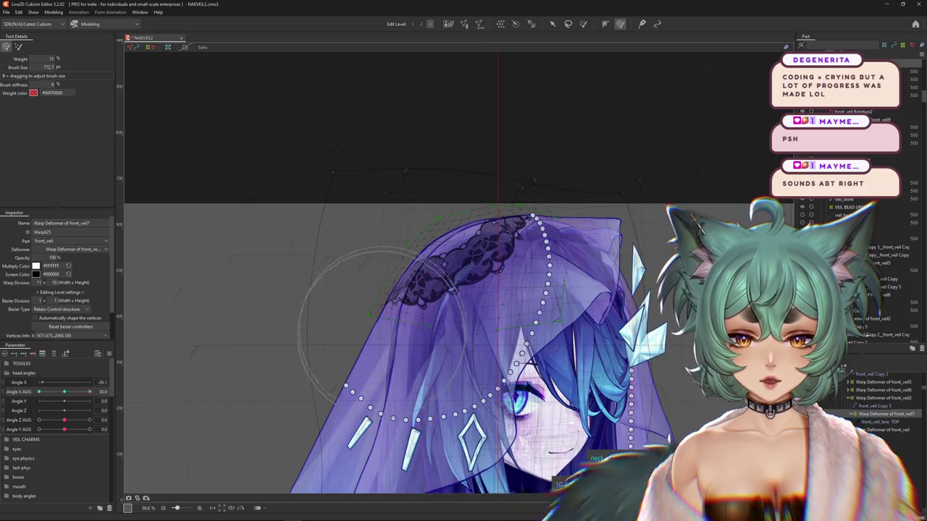
click(410, 376)
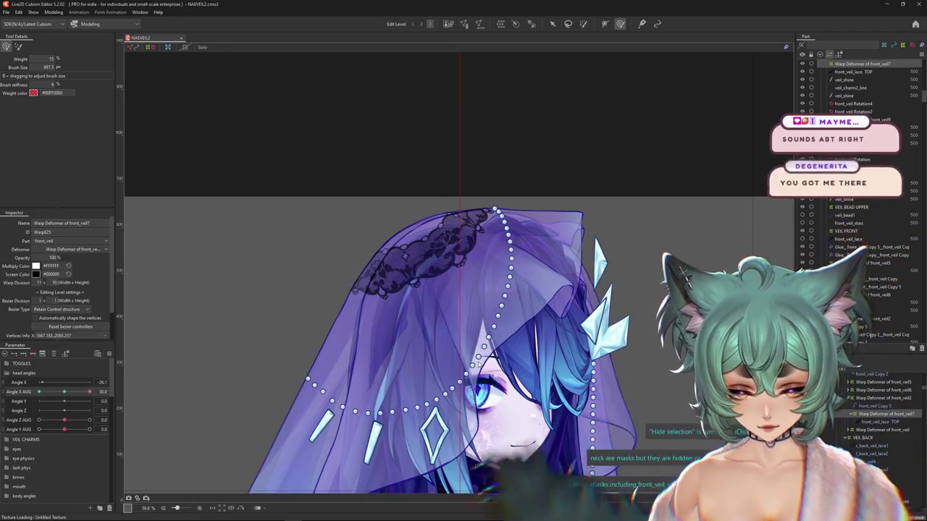
- Reset Angle X AUG to 0 and preview the head turning left and right
scroll(436, 108, down, 3)
mouse_move(90, 392)
mouse_down()
mouse_move(65, 392)
mouse_move(89, 392)
mouse_up()
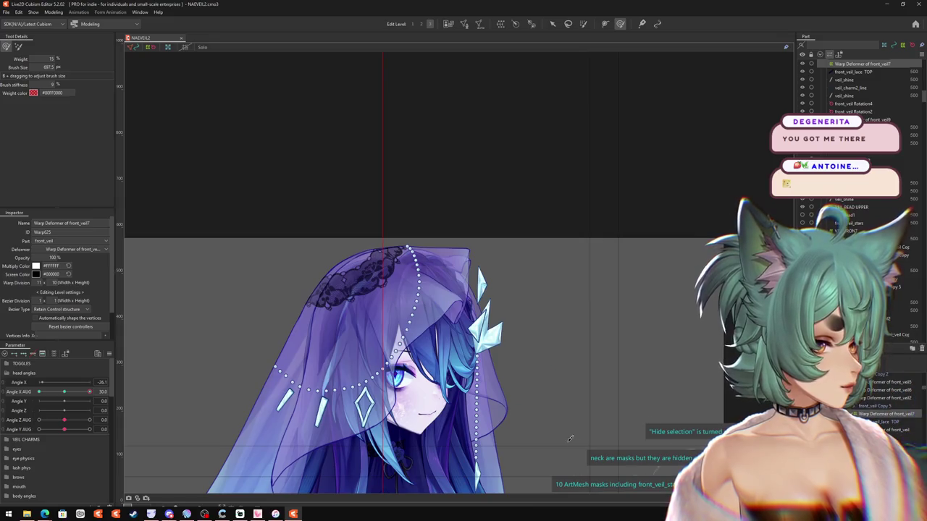
mouse_move(70, 396)
mouse_down()
mouse_move(107, 391)
mouse_move(64, 391)
mouse_up()
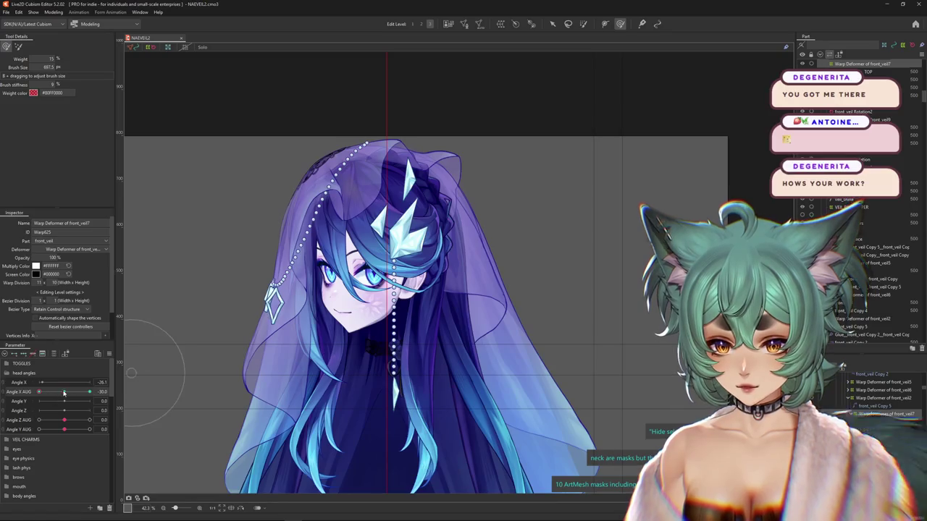
- Test the Physics Settings preview, then move Angle Y AUG above Angle Y in the Parameter palette
click(53, 12)
click(67, 173)
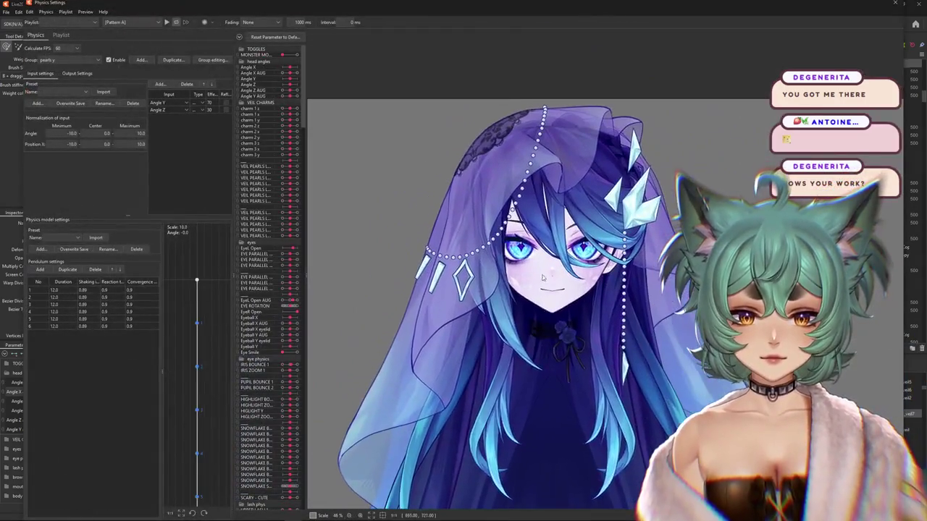
drag(543, 277, 559, 29)
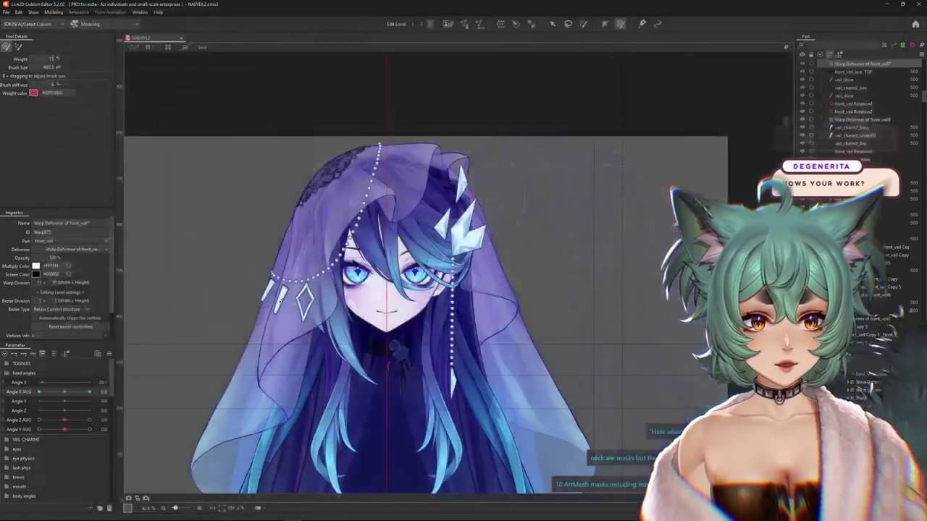
drag(29, 430, 24, 401)
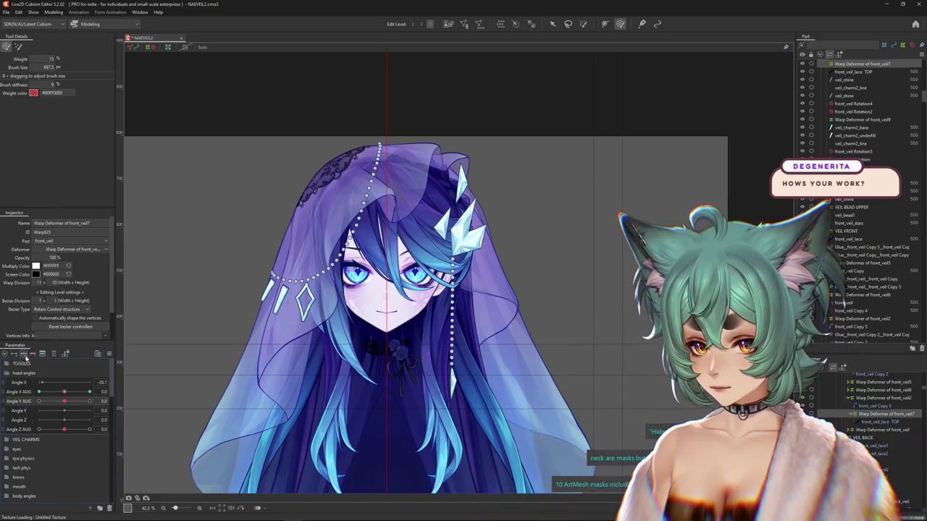
- Preview Angle Y AUG at 30 and resize the deformer brush over the veil
drag(64, 404, 89, 401)
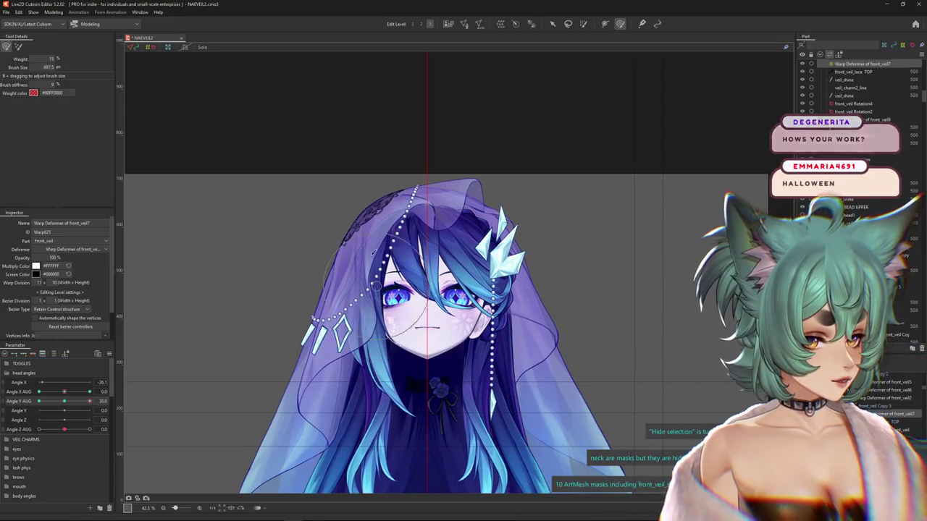
drag(374, 257, 409, 214)
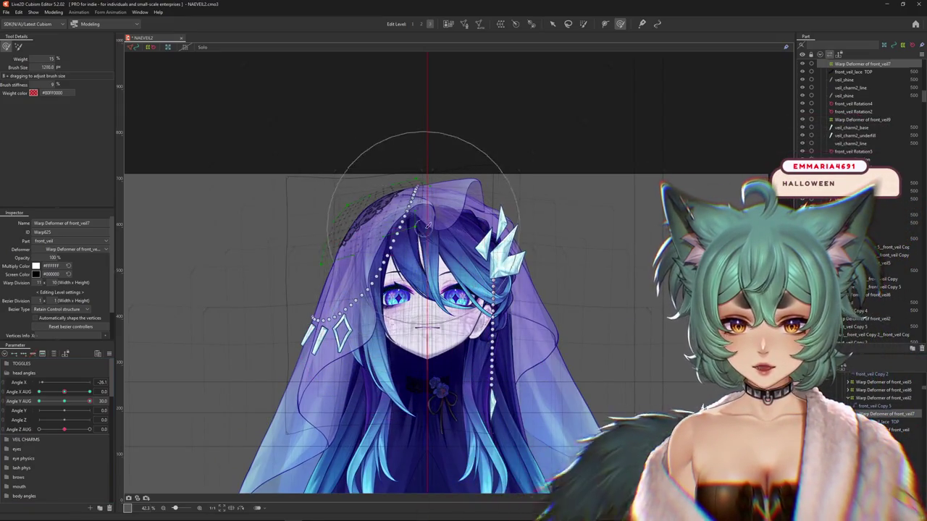
drag(441, 198, 393, 196)
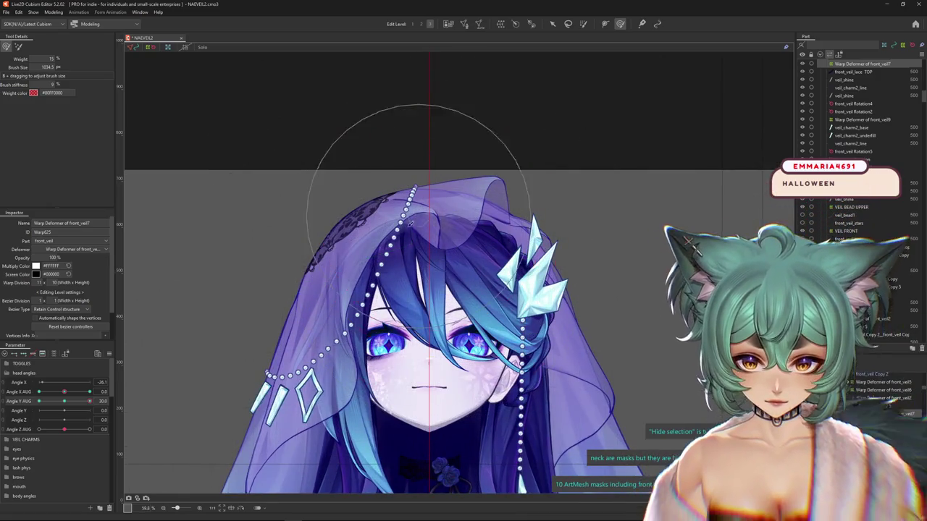
scroll(290, 325, up, 2)
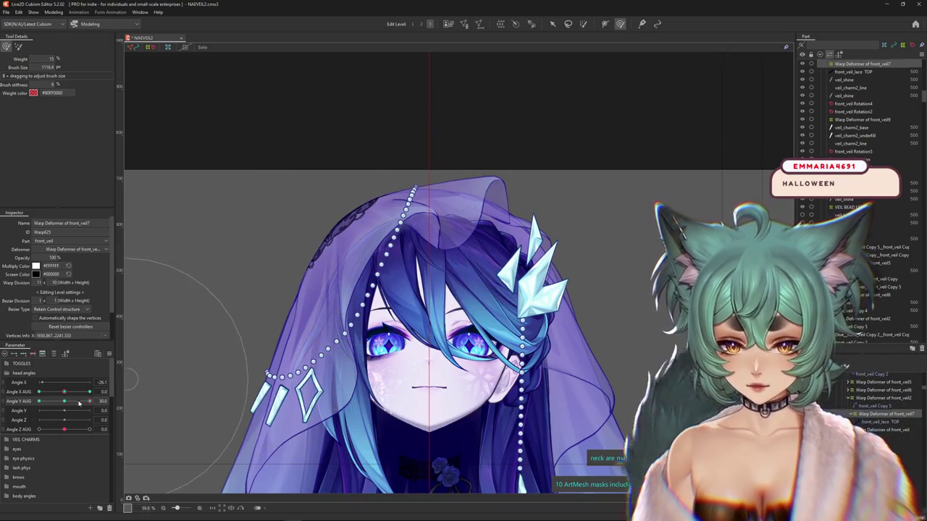
- Tilt the head to Angle Y AUG -30 and fit the brush size to the veil lace
drag(80, 403, 40, 401)
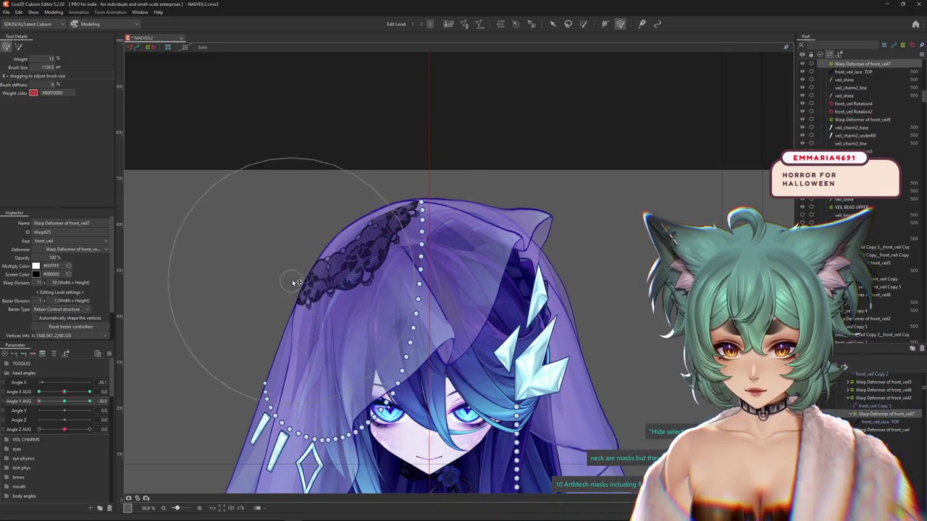
mouse_move(375, 153)
mouse_down()
mouse_move(380, 248)
mouse_move(402, 240)
mouse_up()
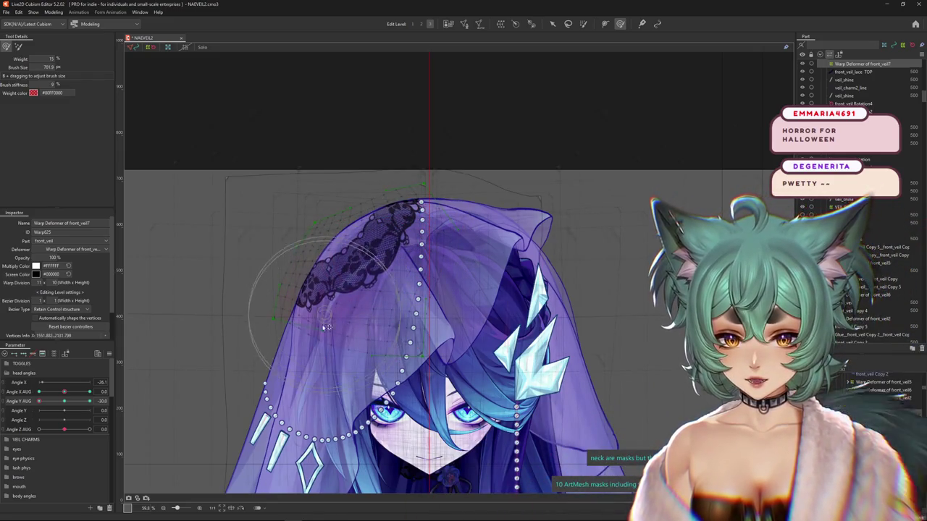
drag(328, 323, 261, 248)
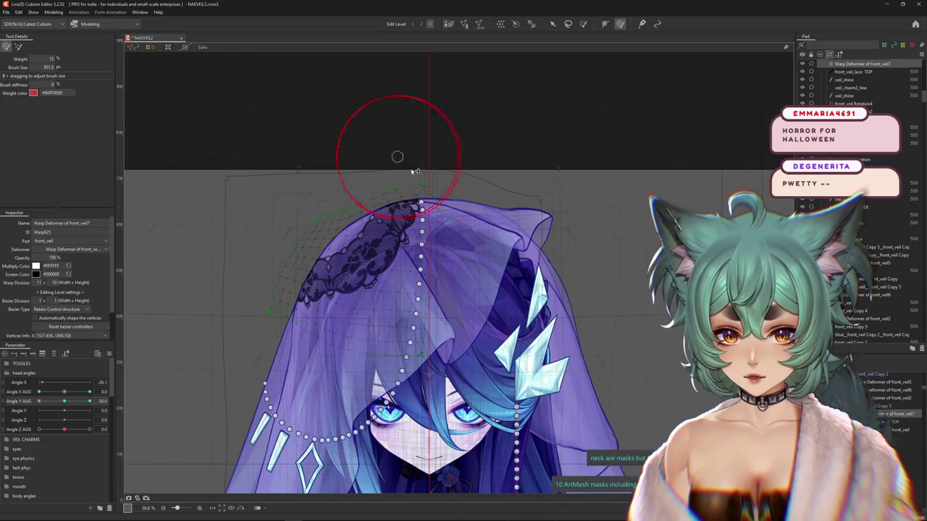
- Put Angle Y AUG at -30 with the warp grid shown and fit the brush size
mouse_move(375, 241)
mouse_down()
mouse_move(358, 348)
mouse_move(346, 350)
mouse_up()
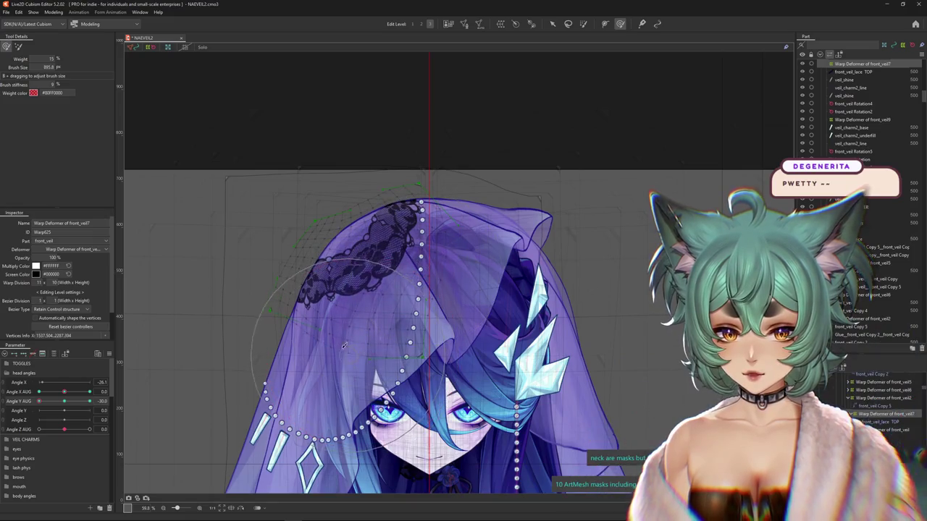
mouse_move(391, 290)
mouse_down()
mouse_move(377, 246)
mouse_move(394, 233)
mouse_up()
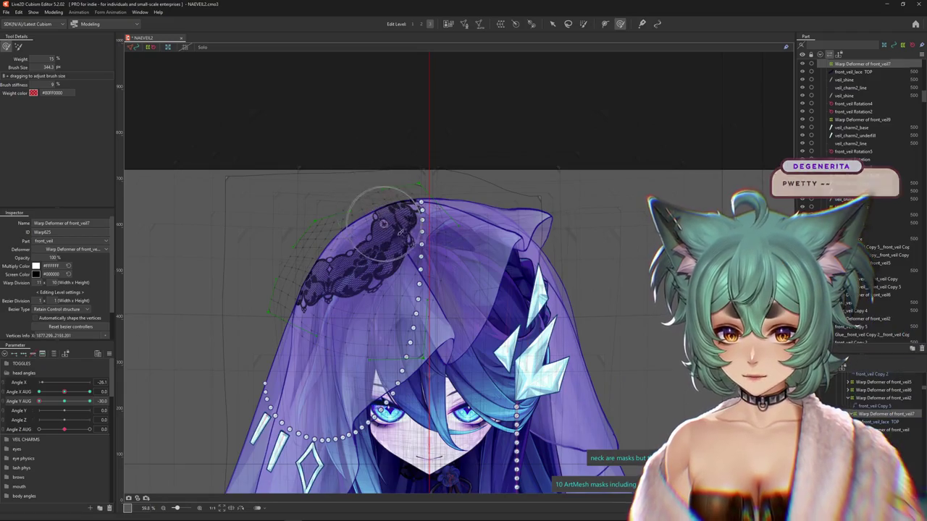
scroll(403, 176, down, 2)
drag(64, 401, 39, 401)
click(22, 47)
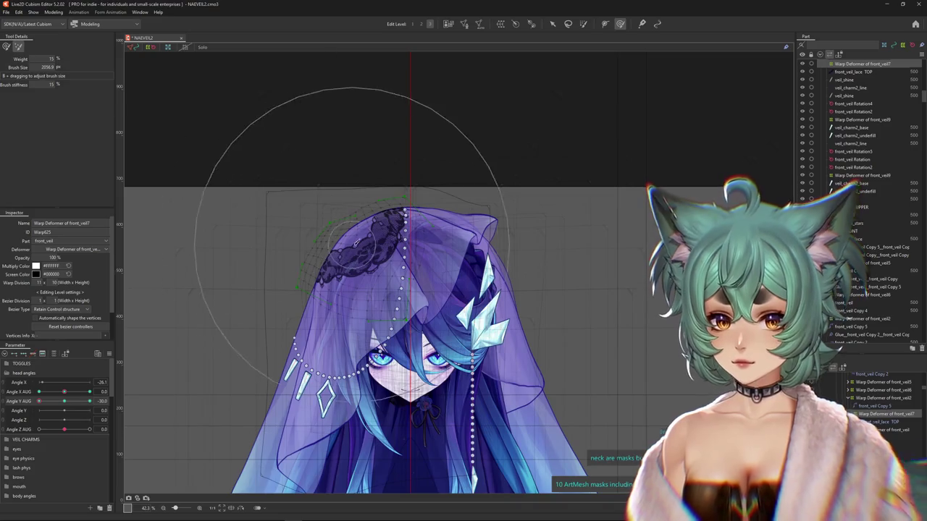
drag(355, 242, 338, 255)
scroll(339, 255, up, 2)
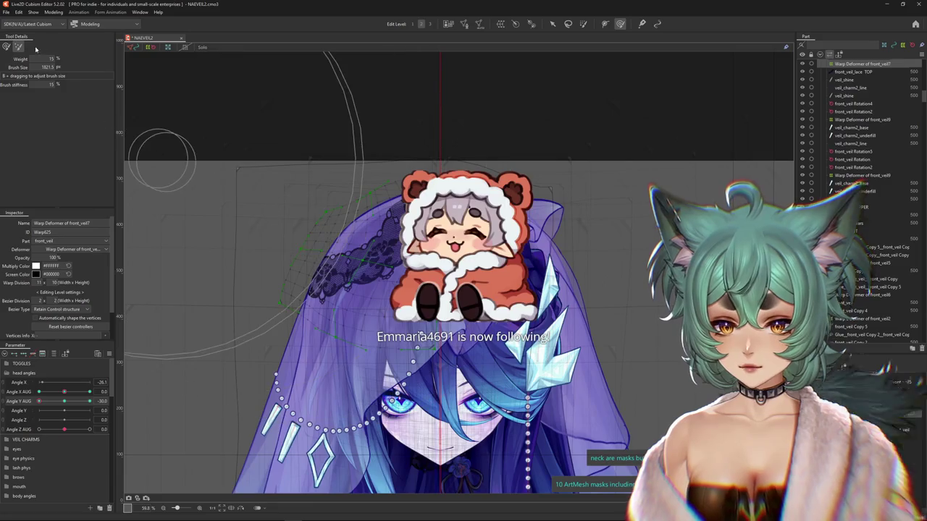
- Push the upper veil and lace up about 30 px with the warp brush
click(5, 47)
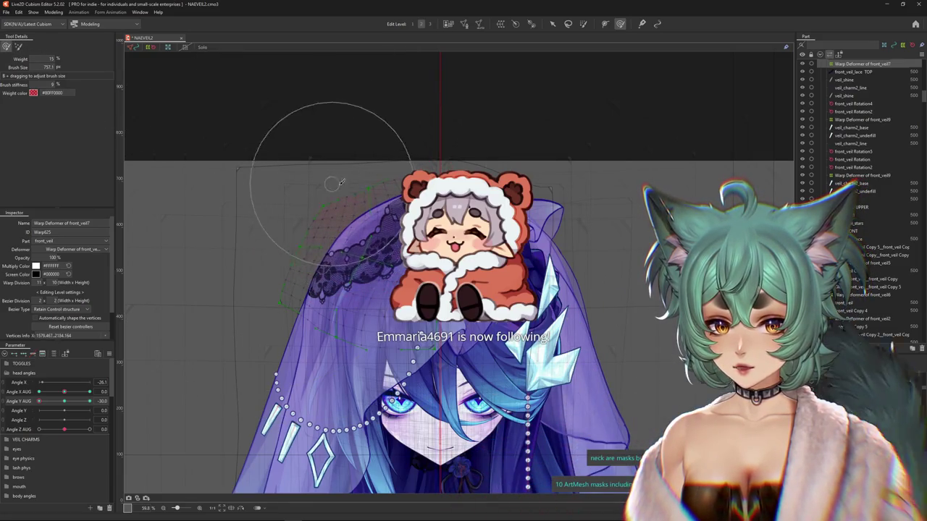
drag(375, 150, 377, 203)
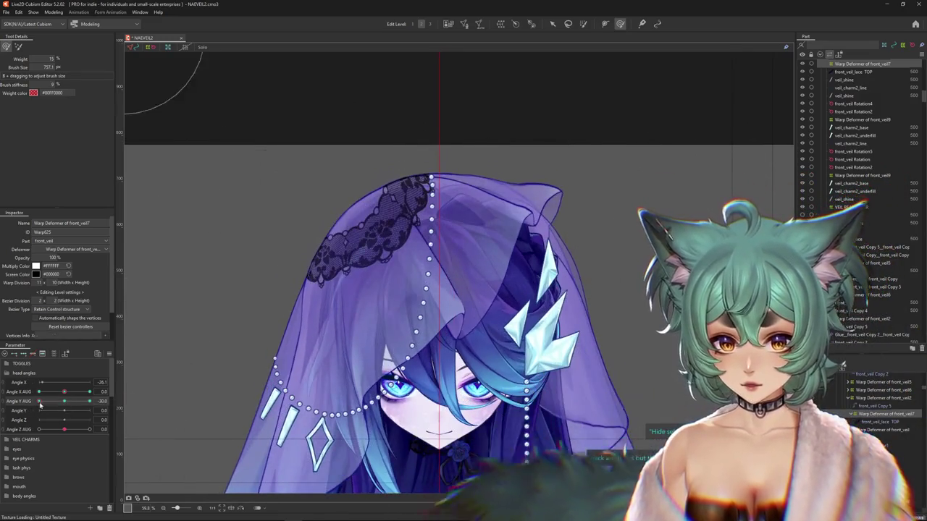
drag(367, 237, 374, 233)
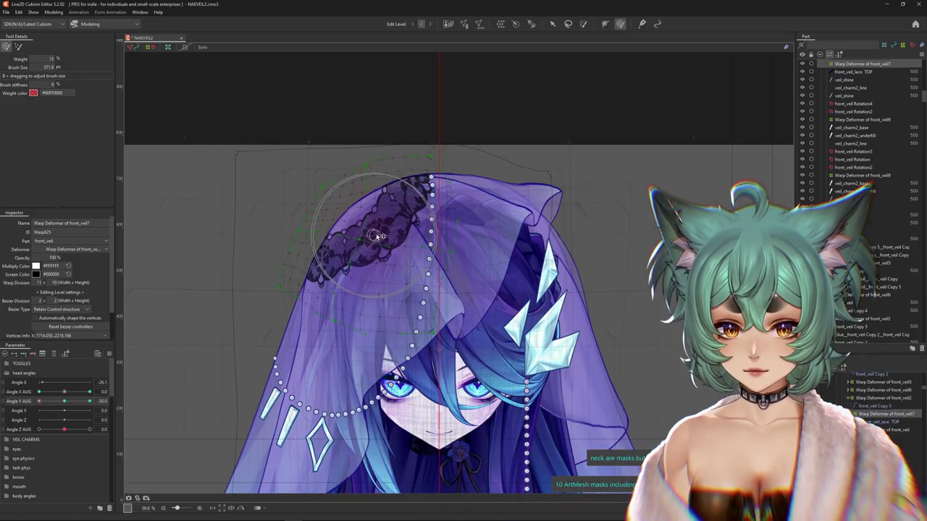
drag(338, 245, 304, 285)
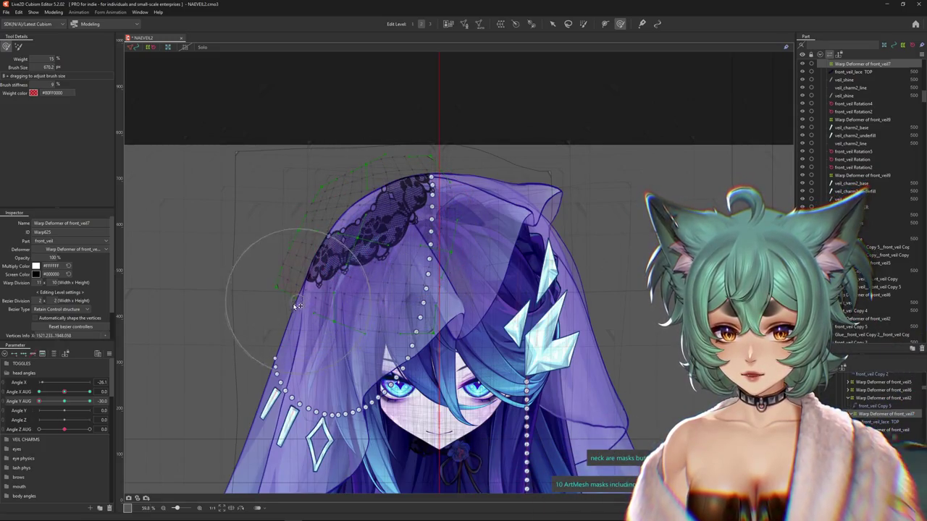
drag(375, 244, 367, 226)
scroll(384, 259, down, 2)
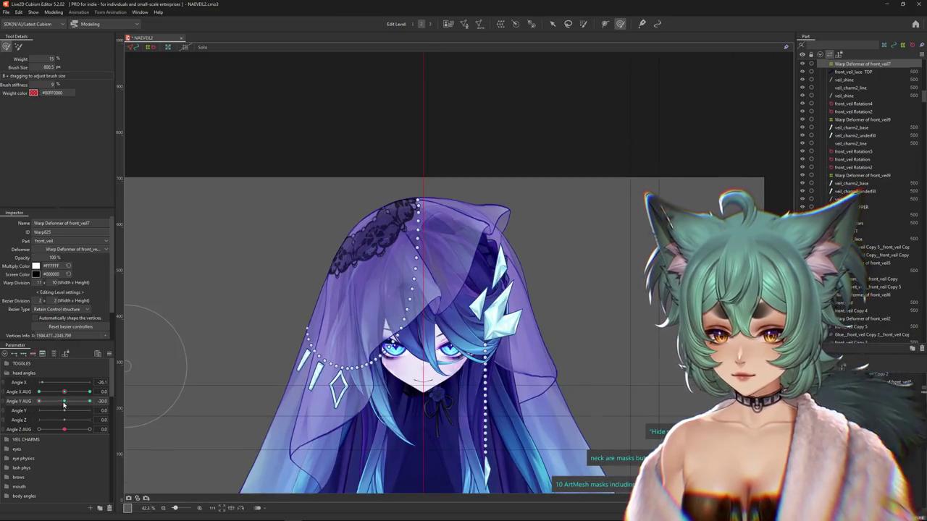
- Flip Angle Y AUG to 30 and preview the veil as the head tilts up and down
drag(64, 403, 204, 331)
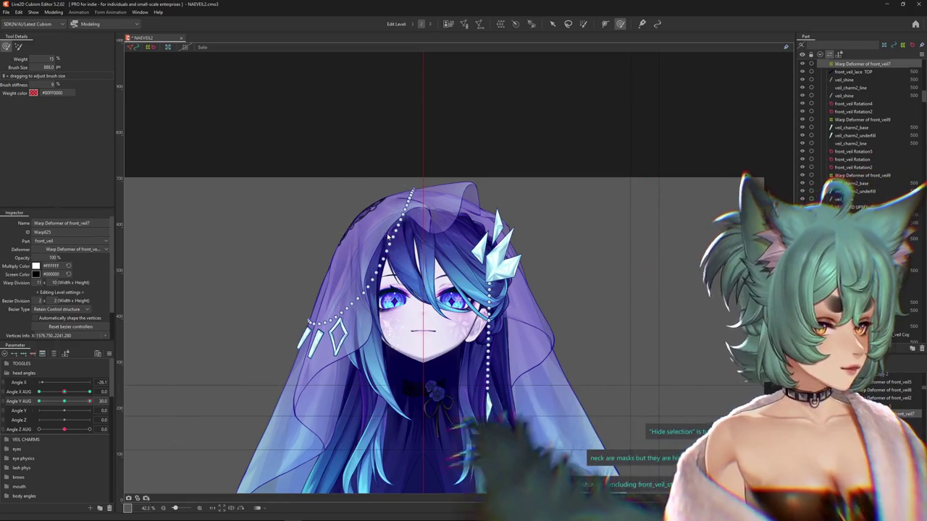
drag(388, 237, 384, 207)
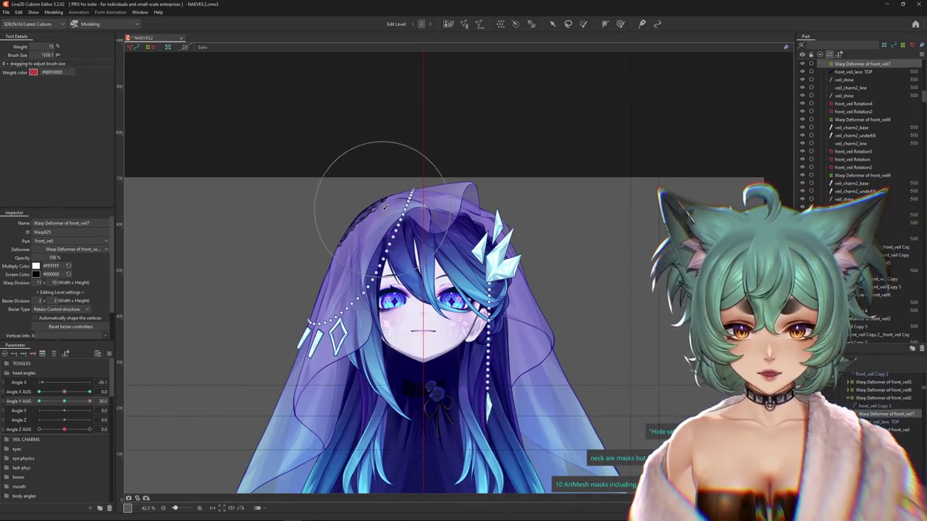
click(622, 24)
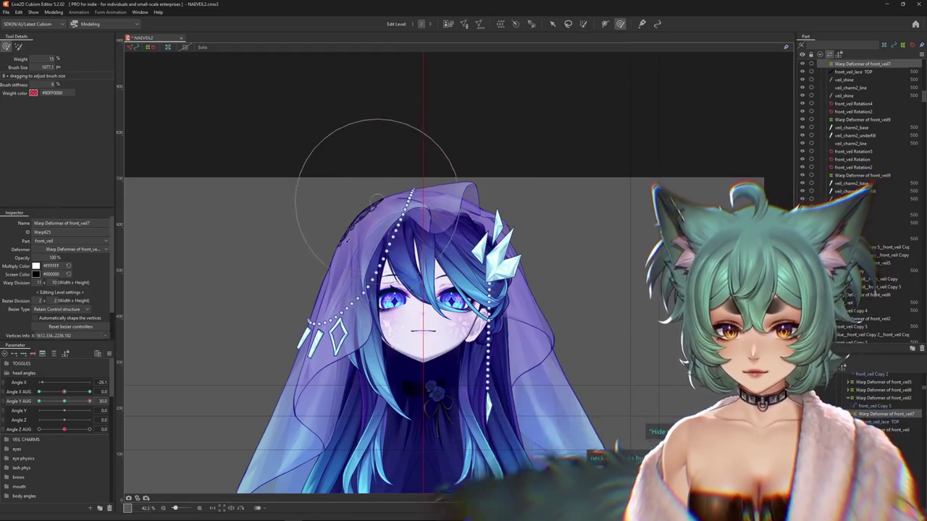
drag(93, 402, 72, 408)
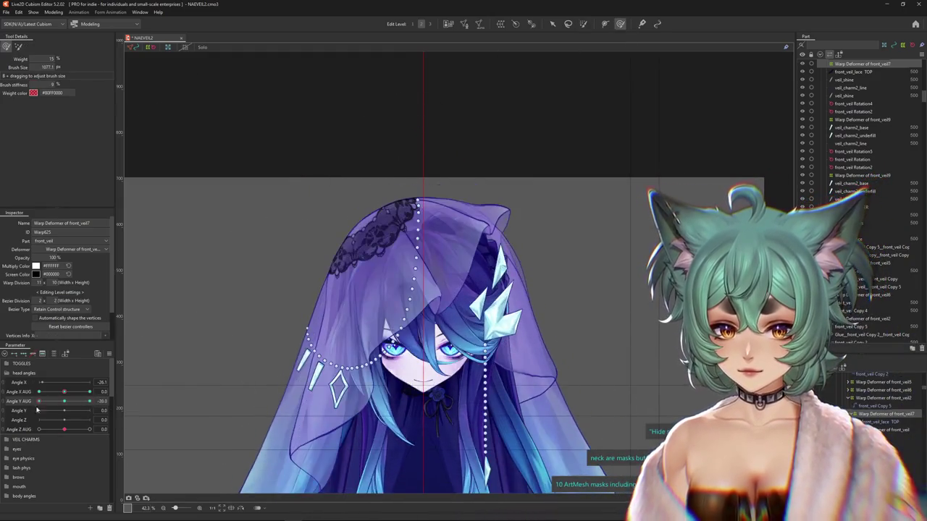
- Synthesize the corner keys and step through the Angle X AUG / Angle Y AUG ±30 keys
right_click(117, 400)
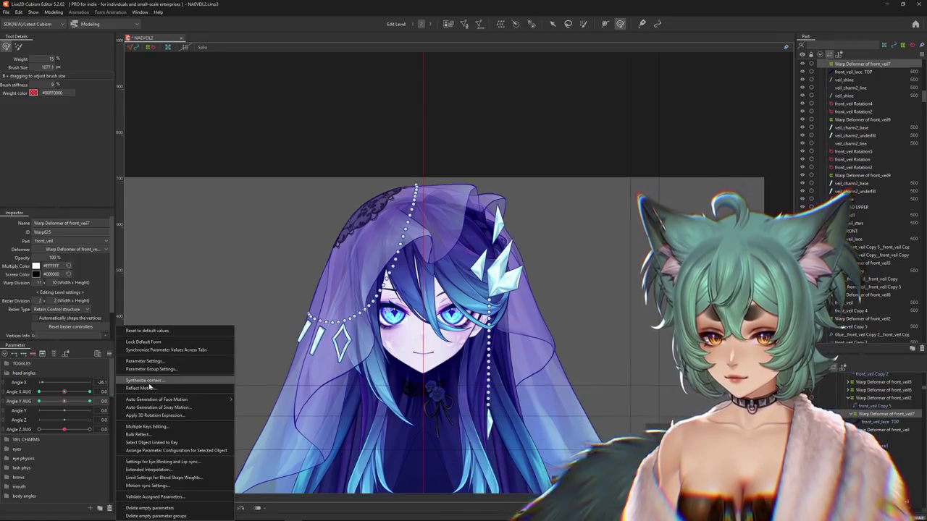
click(152, 382)
click(449, 330)
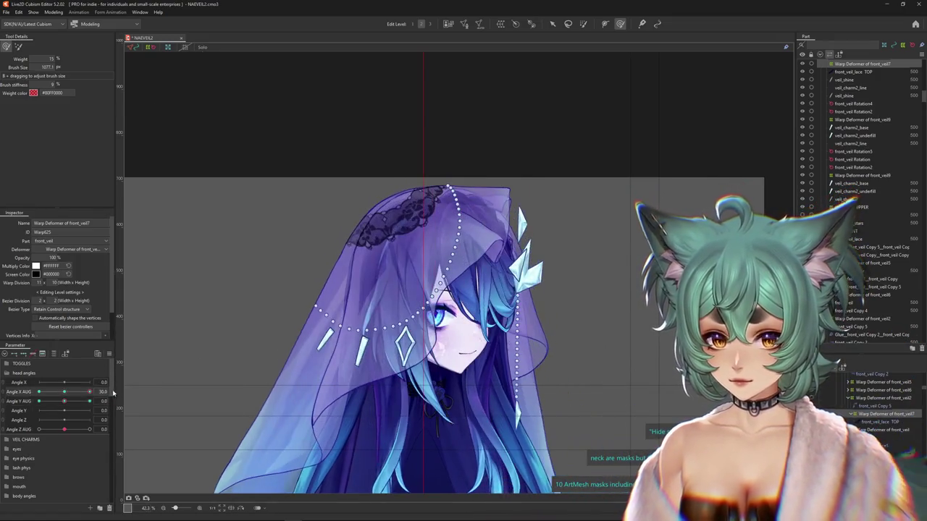
click(90, 401)
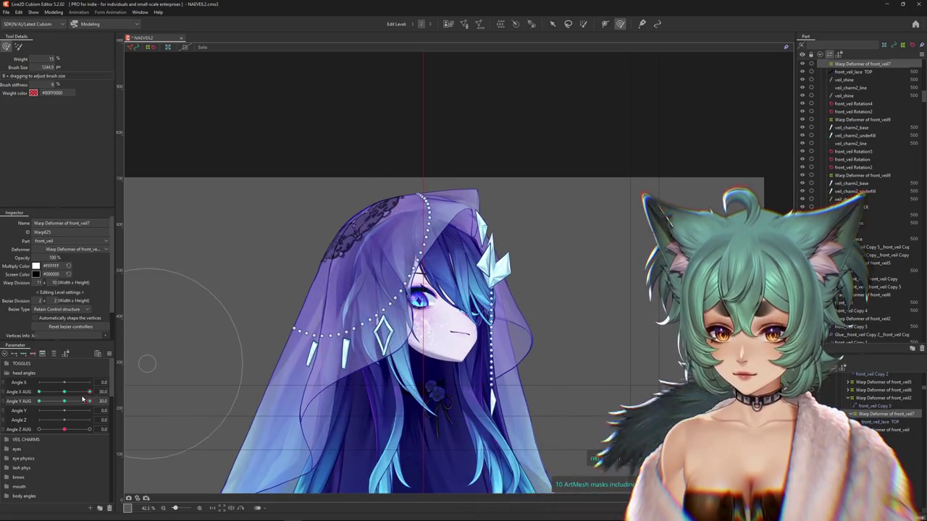
drag(85, 399, 102, 397)
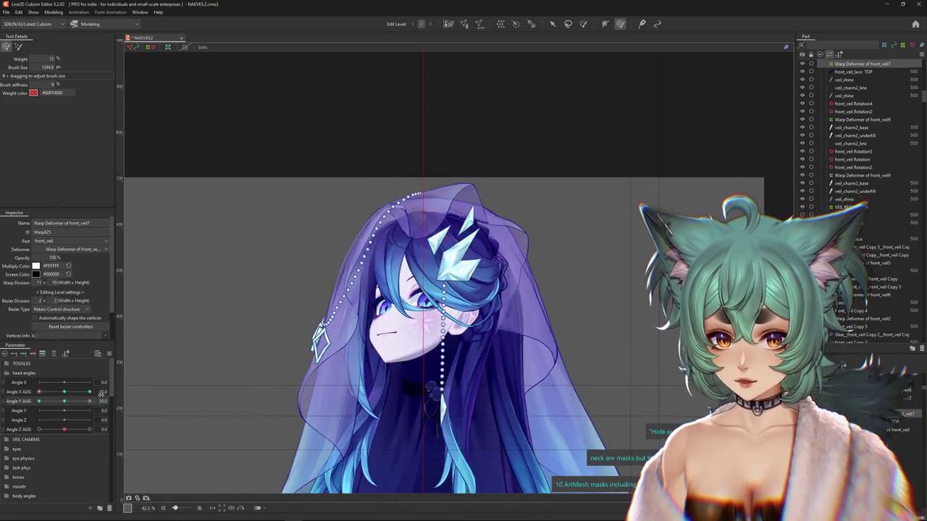
click(39, 401)
drag(39, 391, 89, 391)
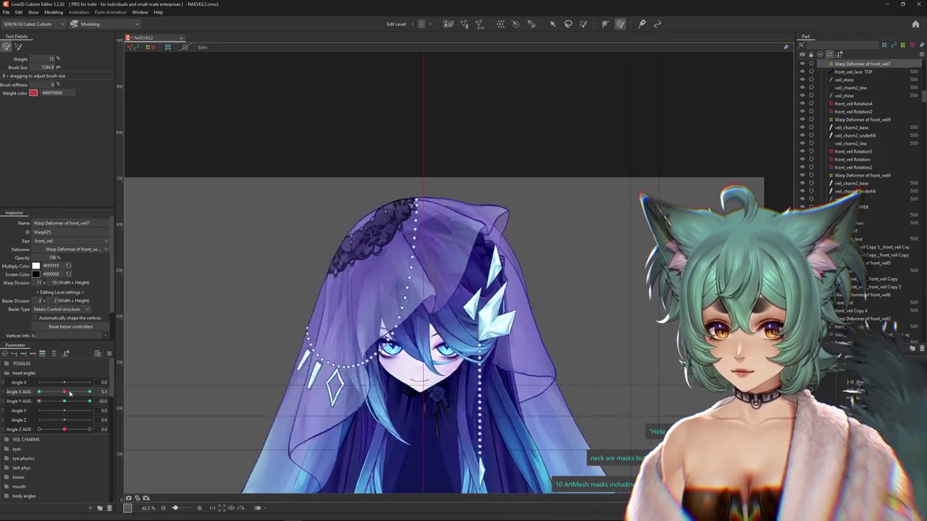
- Resize the deform brush until it covers the whole veil
drag(358, 227, 386, 236)
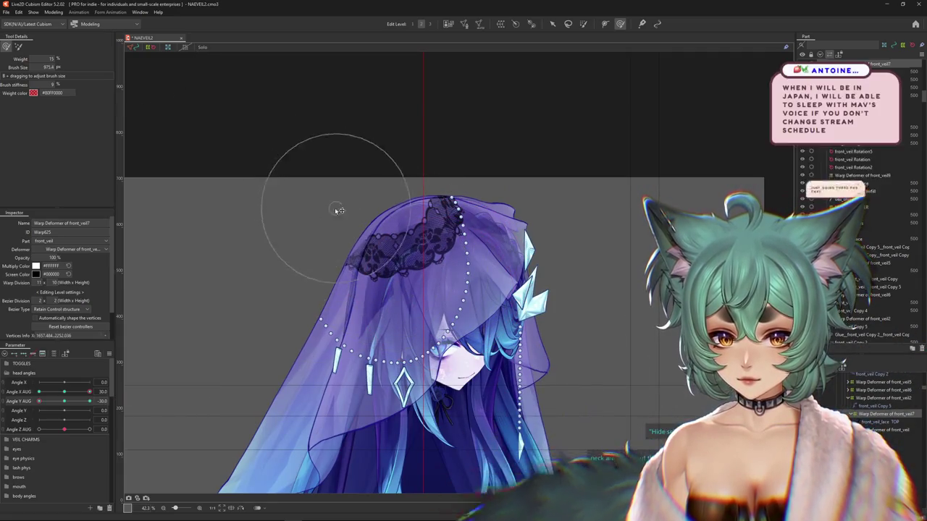
drag(393, 166, 409, 169)
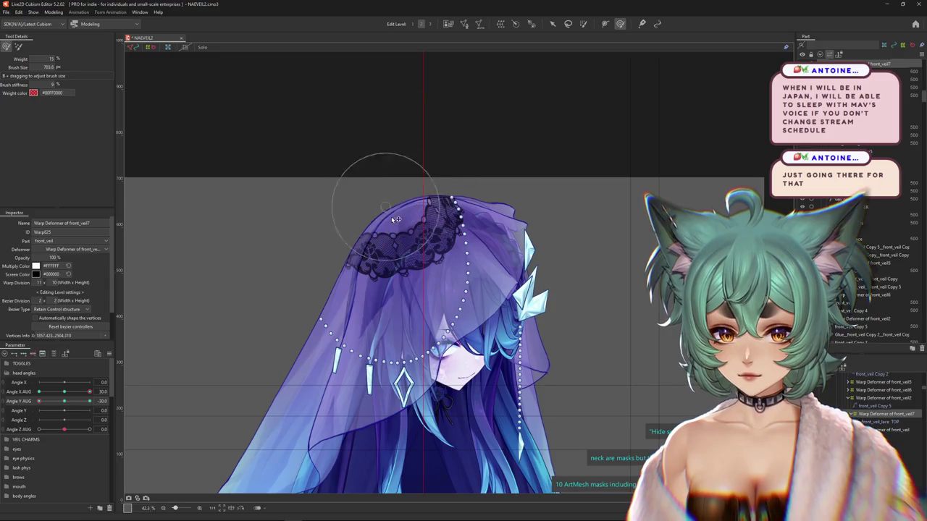
mouse_move(408, 226)
mouse_down()
mouse_move(312, 222)
mouse_move(428, 256)
mouse_up()
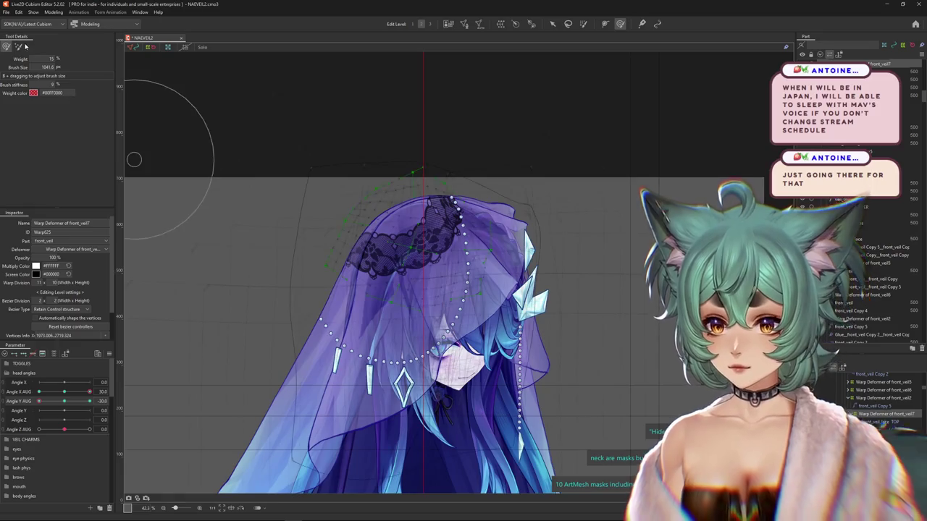
drag(336, 155, 222, 98)
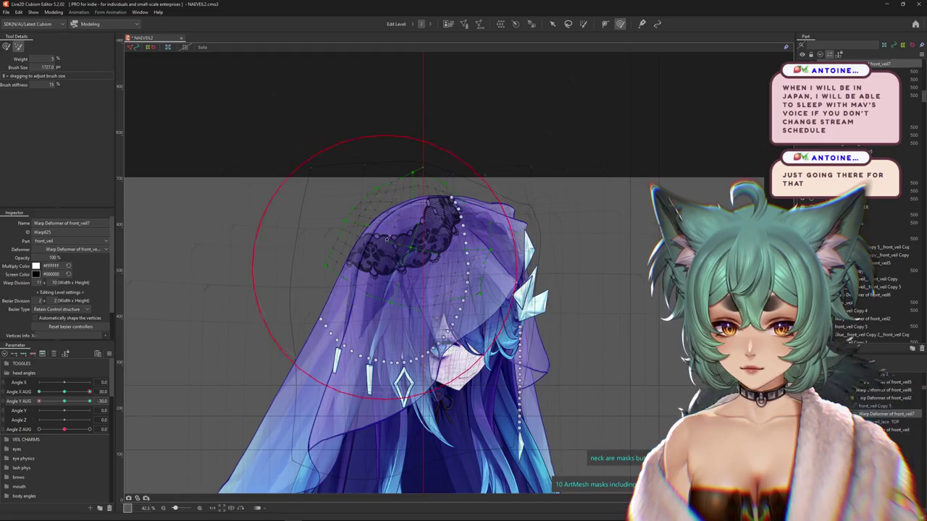
drag(402, 262, 405, 130)
- Switch to weighted deform brush settings and size the brush over the veil crown
click(6, 47)
drag(331, 97, 428, 105)
drag(418, 175, 404, 165)
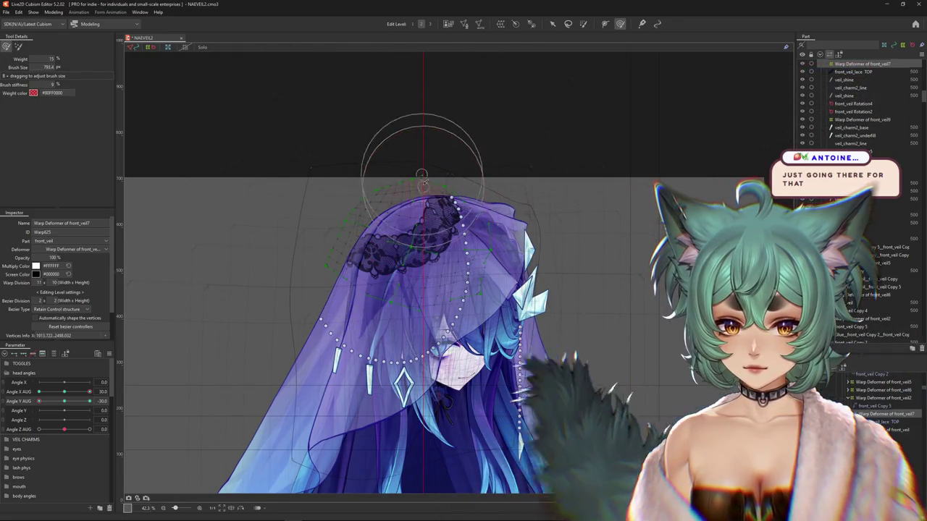
drag(456, 215, 478, 212)
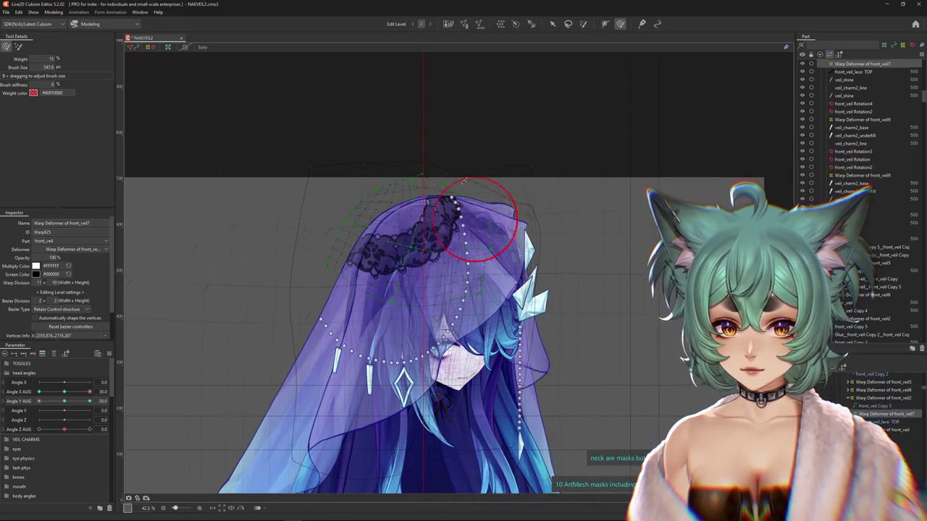
drag(433, 180, 331, 207)
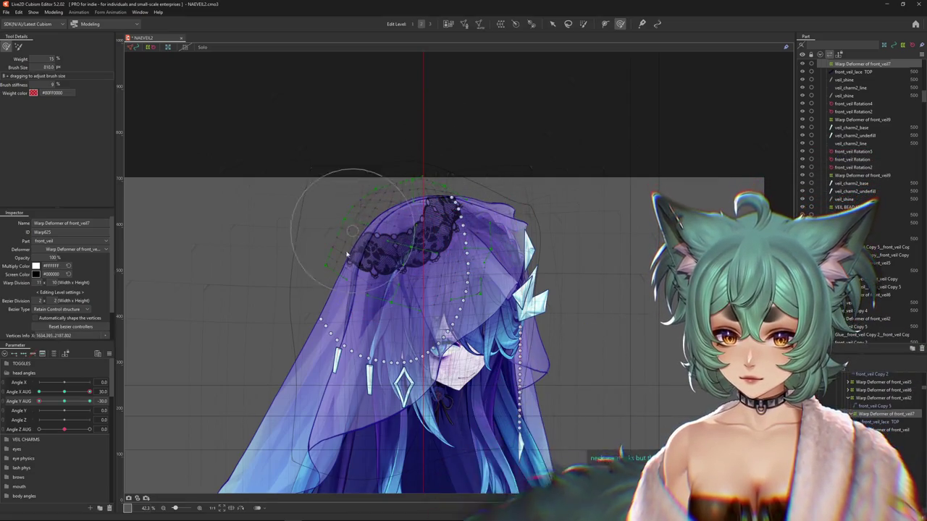
- Move to the Angle X AUG -30 corner and adjust the brush over the veil's middle
click(75, 399)
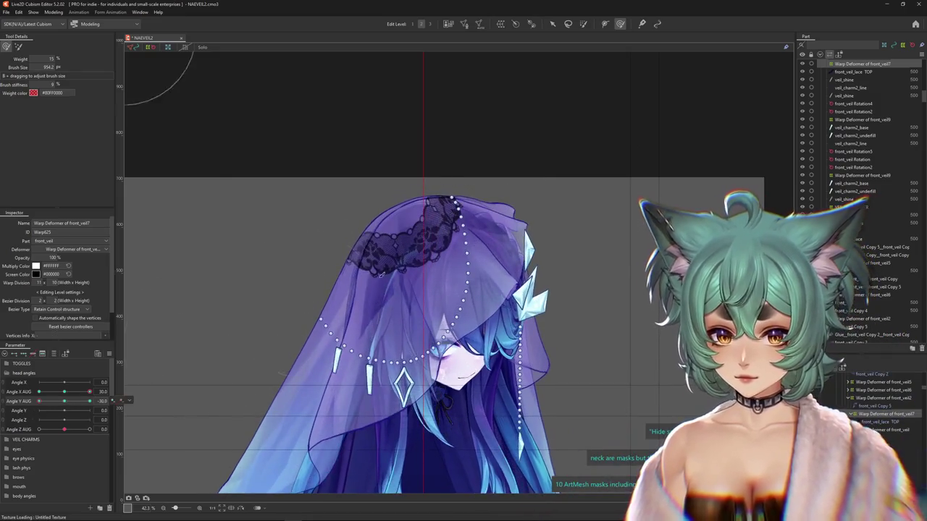
drag(405, 284, 417, 283)
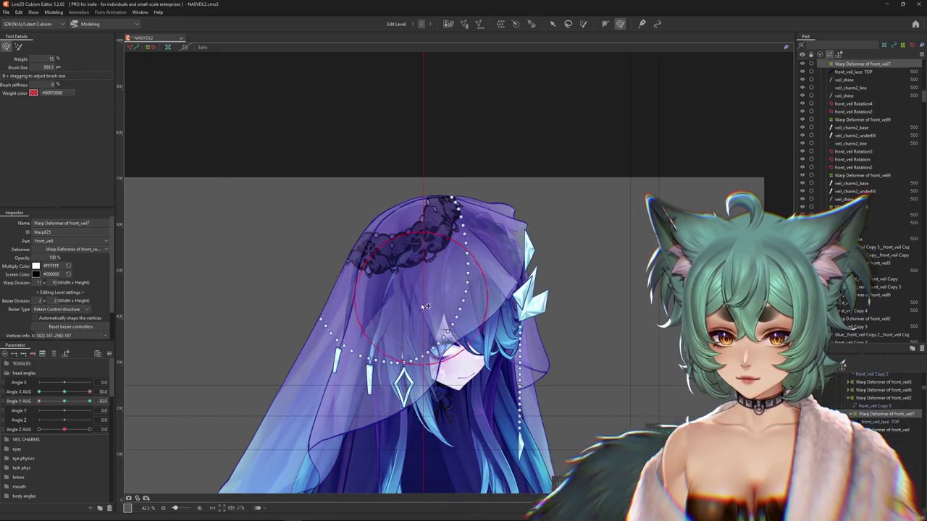
drag(89, 392, 18, 391)
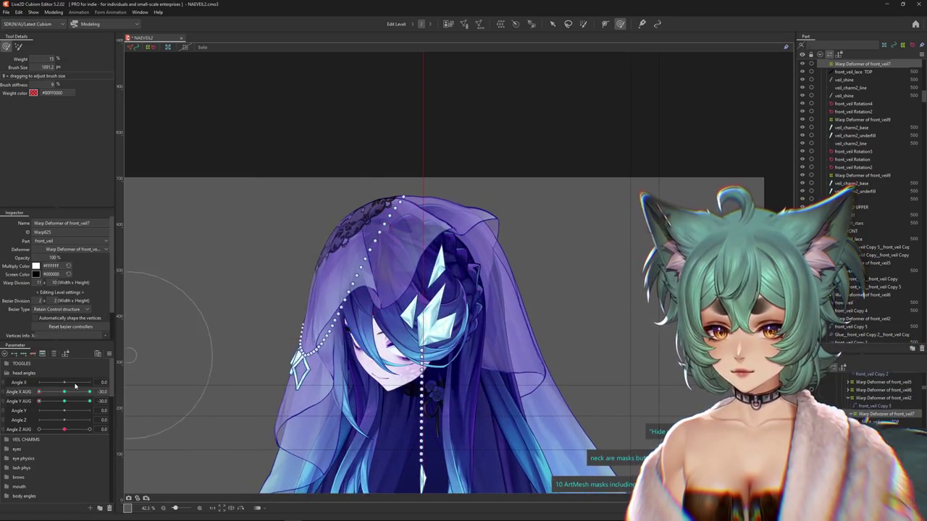
click(29, 401)
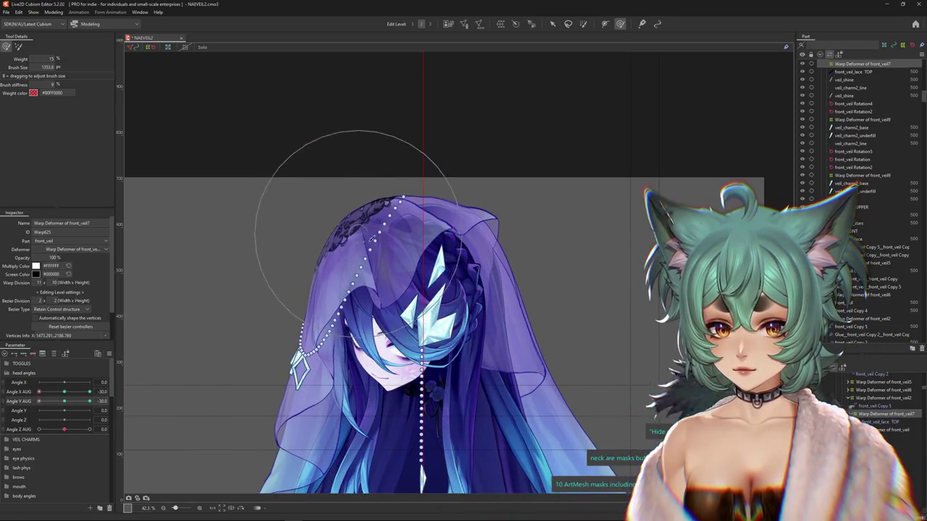
scroll(434, 246, down, 3)
click(53, 12)
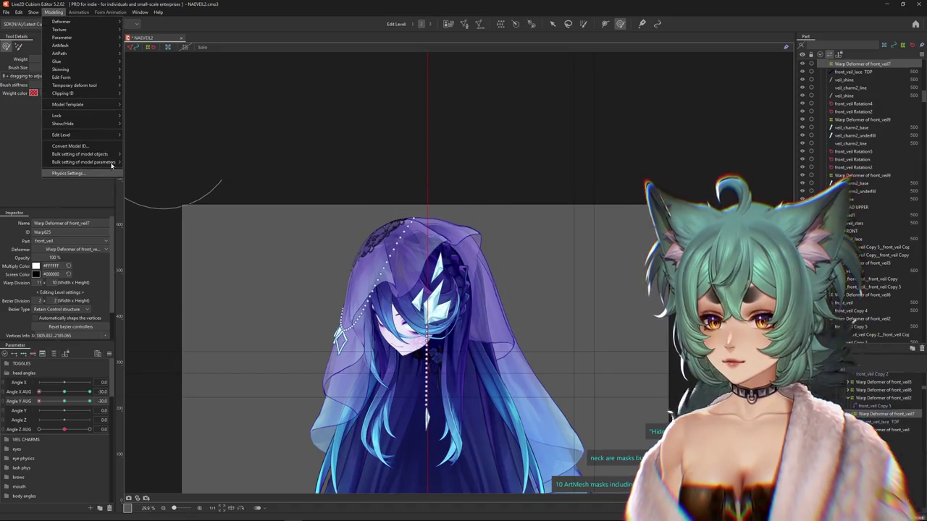
click(95, 172)
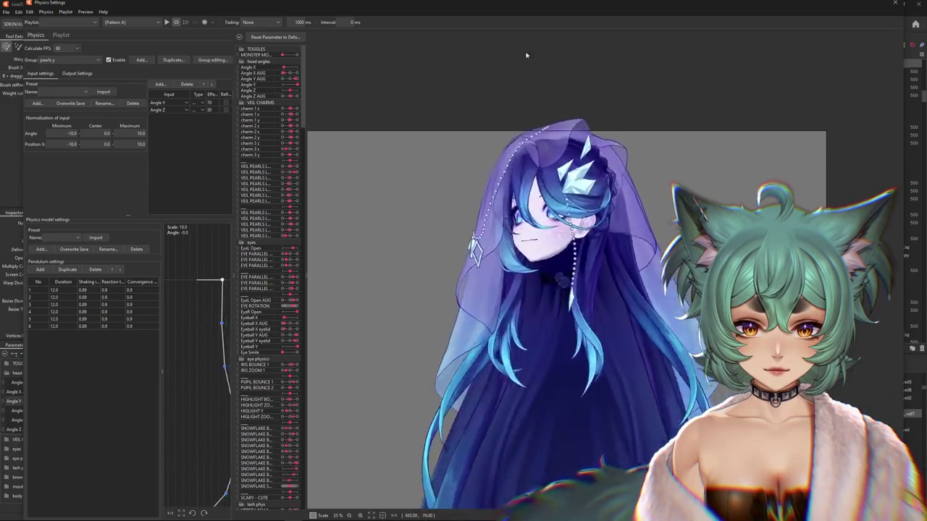
click(894, 4)
mouse_move(78, 392)
mouse_down()
mouse_move(89, 391)
mouse_move(10, 414)
mouse_up()
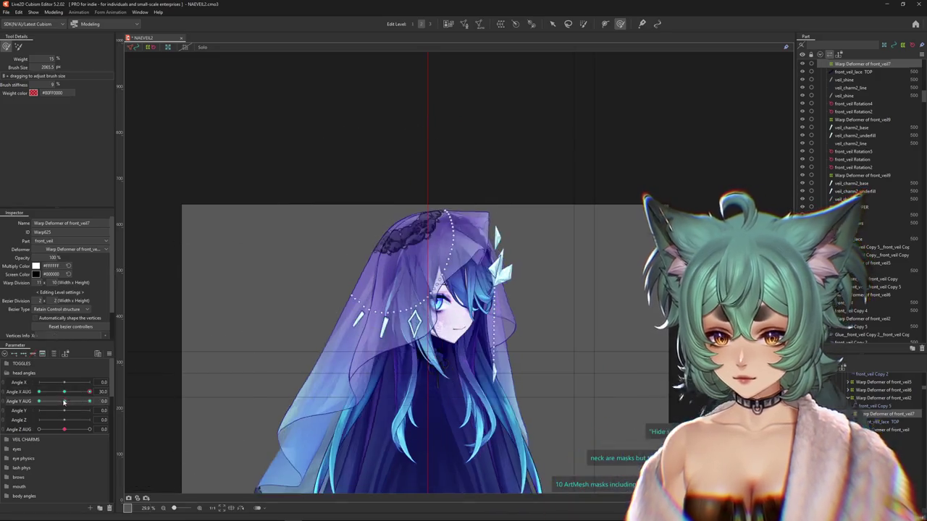
- Swing to Angle X AUG -30, zero Angle Y AUG, then return Angle X AUG to 0
mouse_move(83, 397)
mouse_down()
mouse_move(10, 409)
mouse_move(89, 401)
mouse_move(47, 392)
mouse_move(109, 392)
mouse_up()
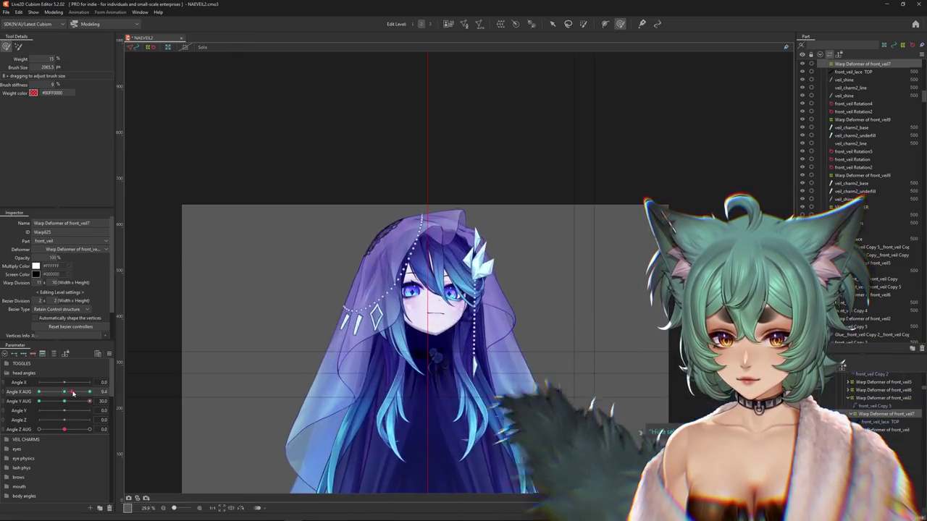
drag(444, 265, 439, 203)
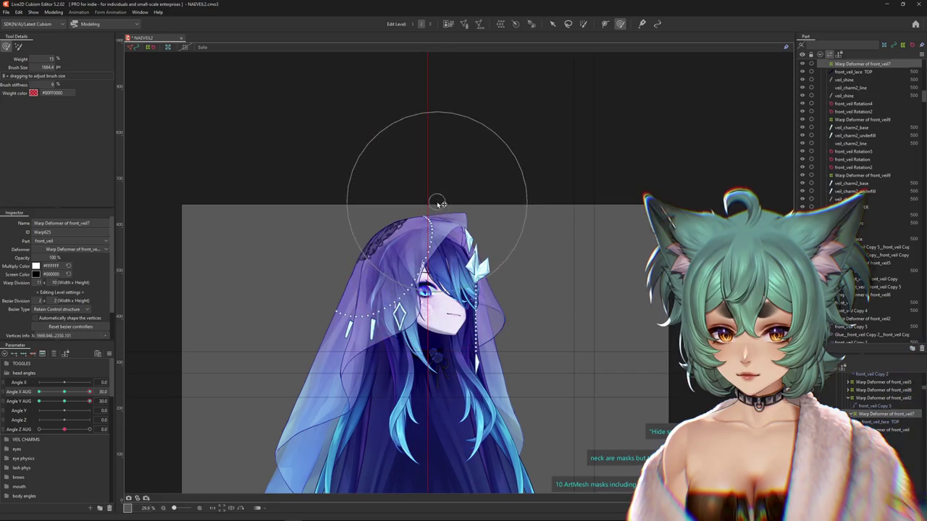
mouse_move(64, 401)
mouse_down()
mouse_move(75, 401)
mouse_move(64, 392)
mouse_up()
scroll(258, 317, down, 2)
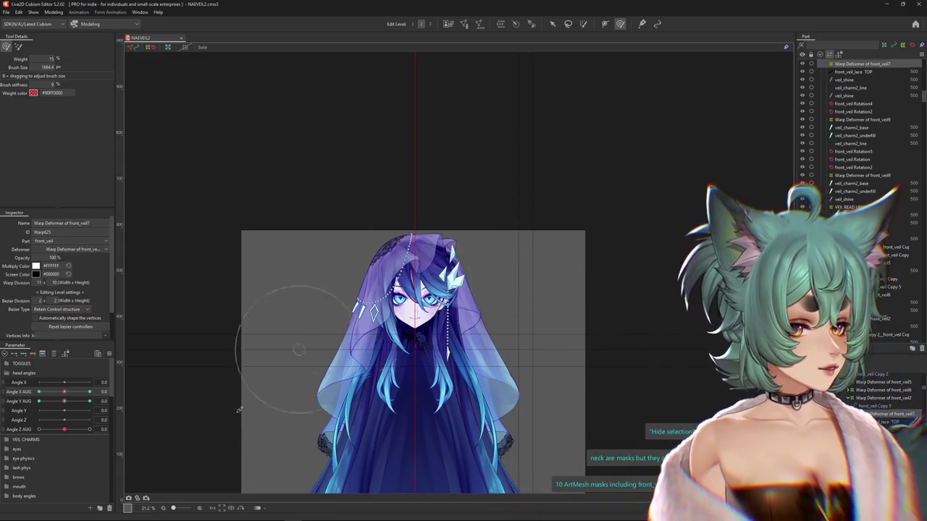
drag(62, 392, 16, 393)
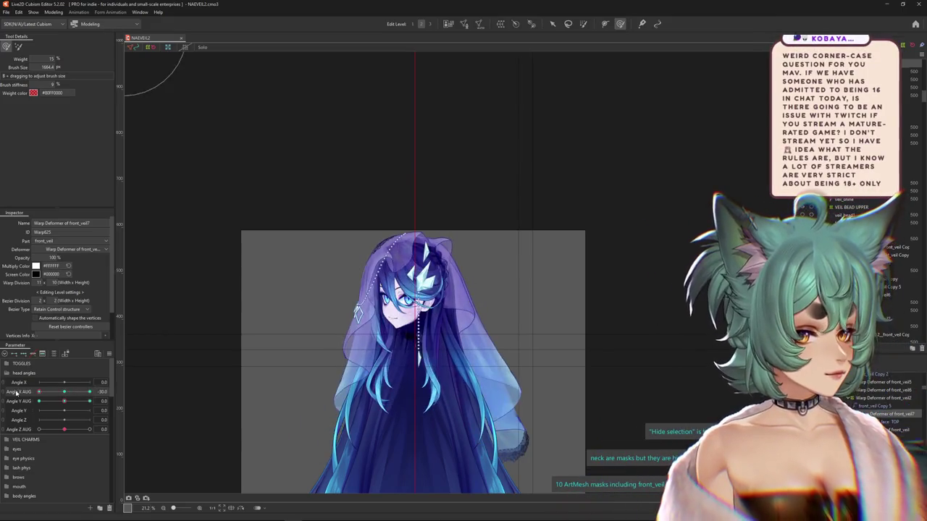
drag(16, 393, 64, 391)
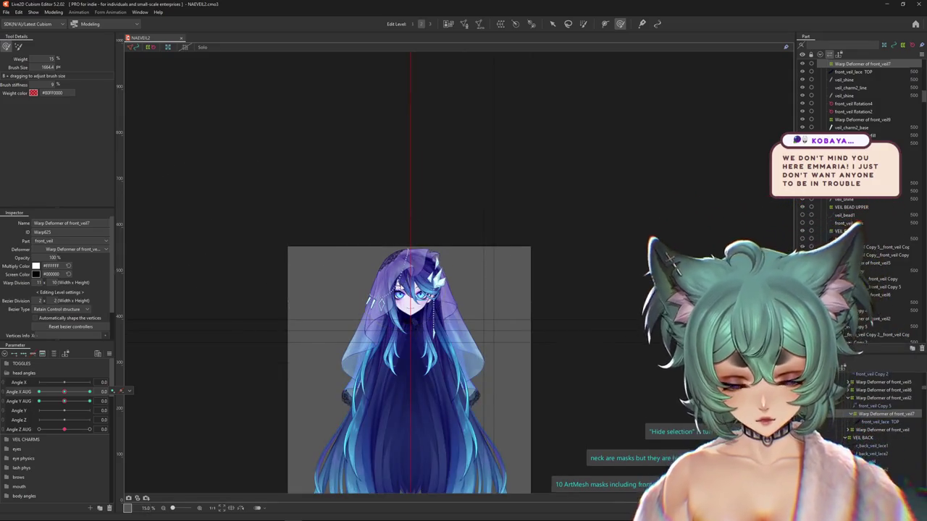
- Turn the head to Angle X AUG 30 and tilt it to Angle Y AUG -30
scroll(405, 284, up, 3)
drag(69, 392, 89, 392)
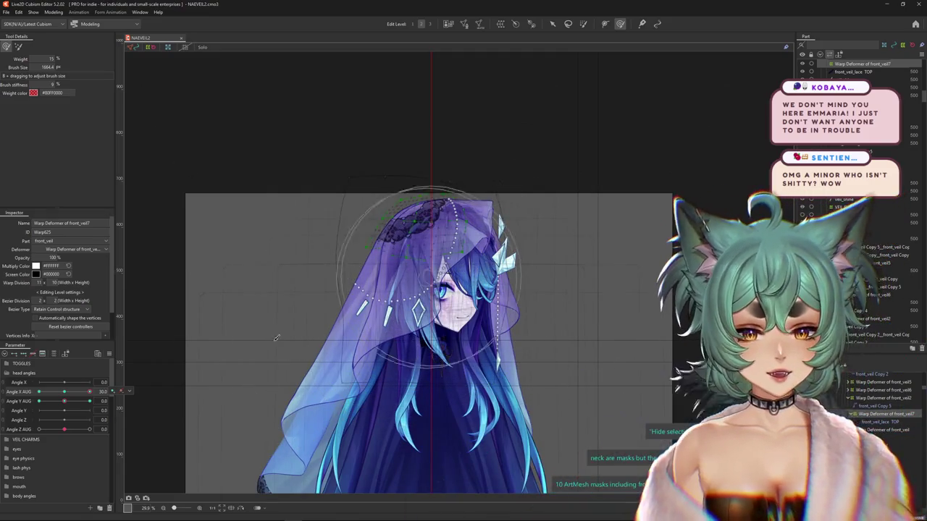
mouse_move(89, 392)
mouse_down()
mouse_move(59, 392)
mouse_move(89, 392)
mouse_up()
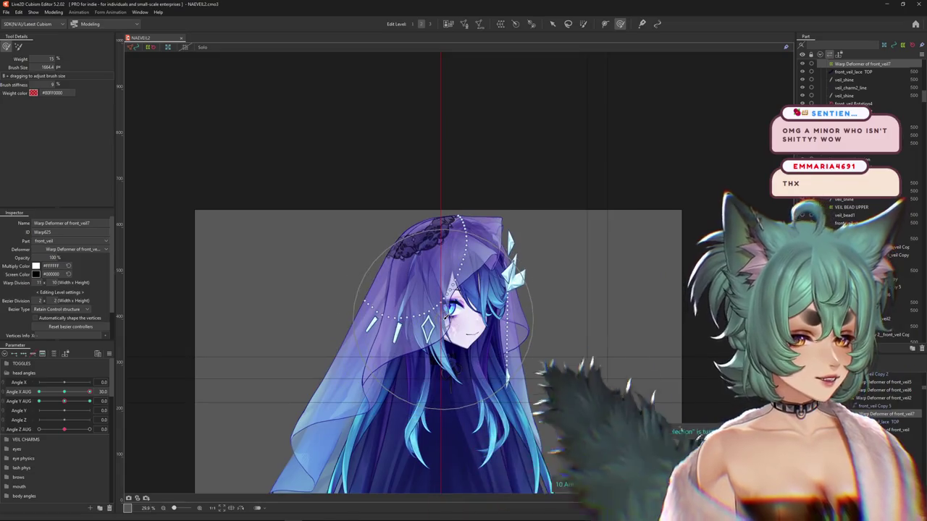
scroll(433, 317, up, 2)
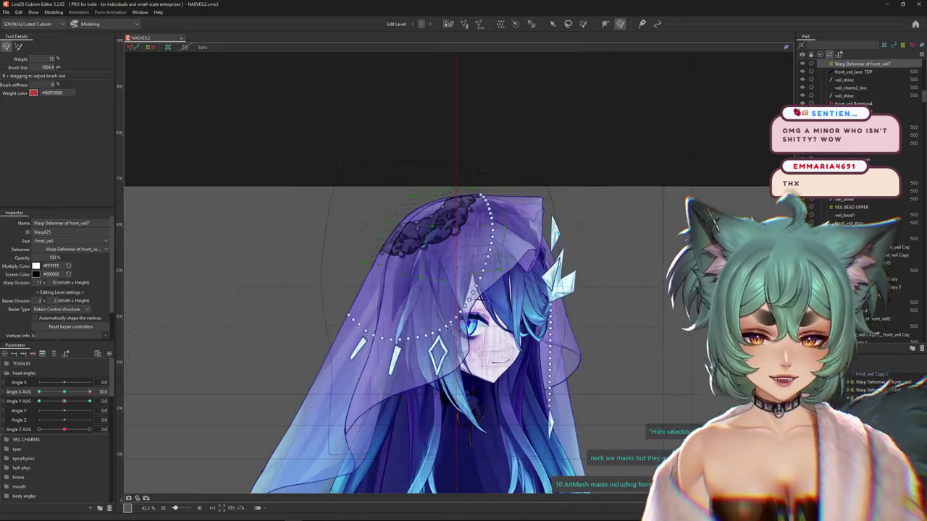
scroll(432, 317, up, 2)
drag(66, 402, 39, 401)
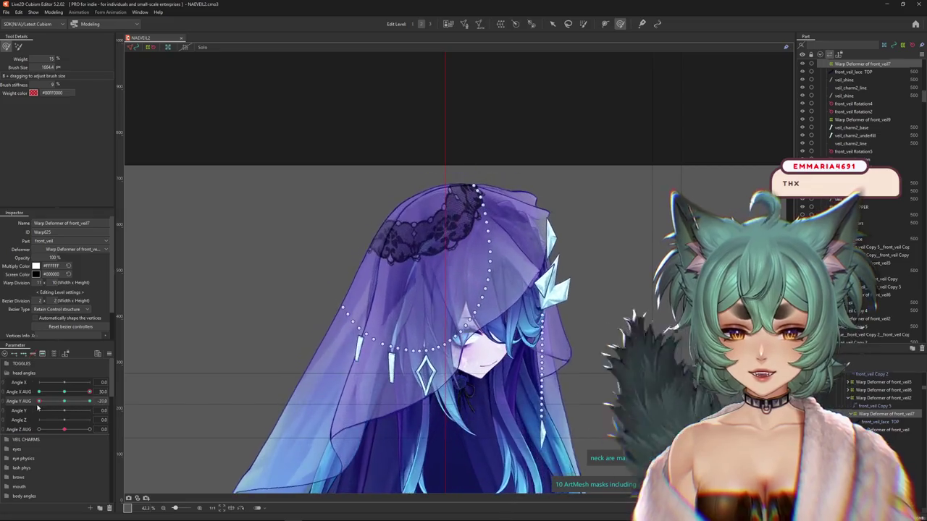
- Enlarge the brush above the veil and raise its weight to 15%
drag(494, 149, 485, 163)
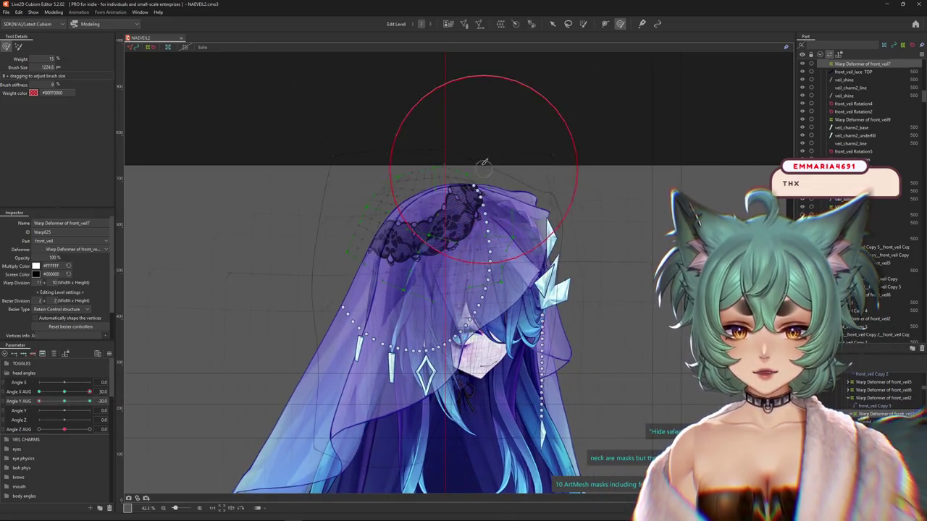
drag(341, 113, 372, 118)
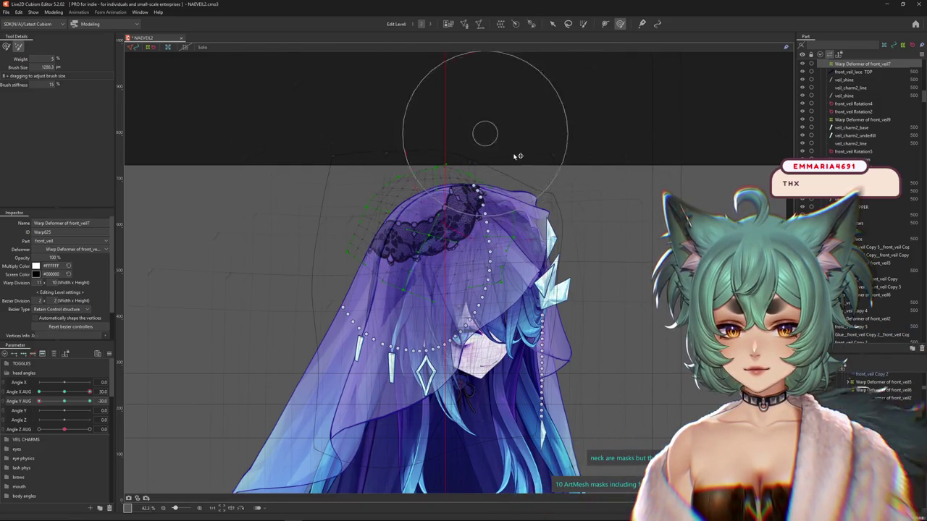
drag(441, 124, 498, 121)
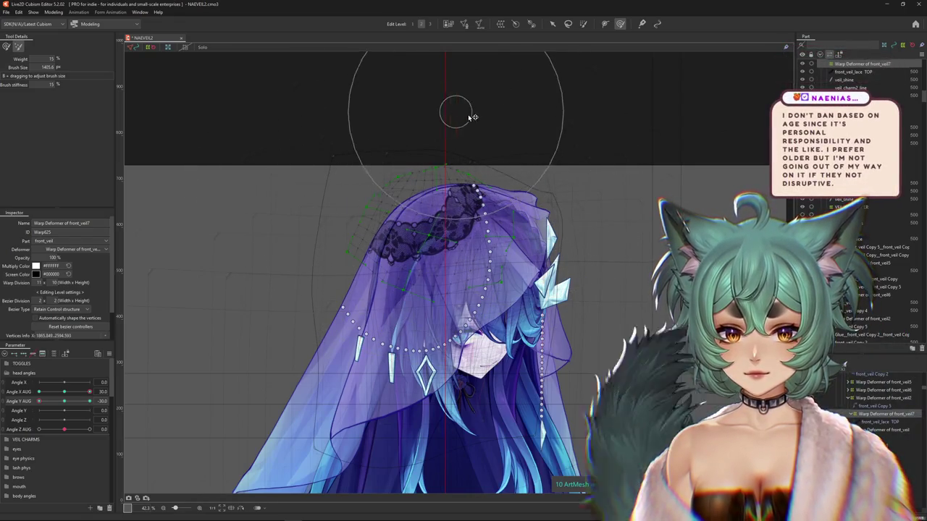
scroll(292, 282, up, 2)
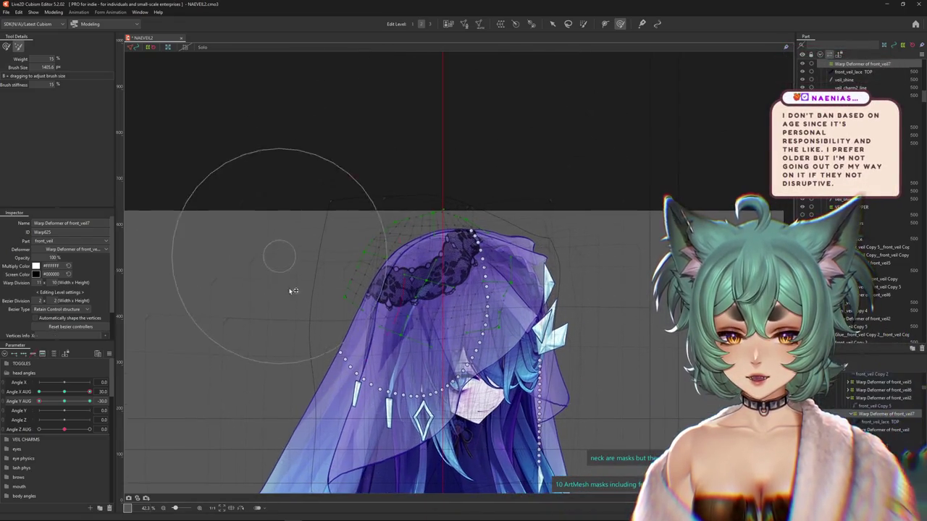
- Fine-tune the deformation brush size over the front veil
mouse_move(372, 149)
mouse_down()
mouse_move(412, 145)
mouse_move(432, 118)
mouse_move(443, 143)
mouse_up()
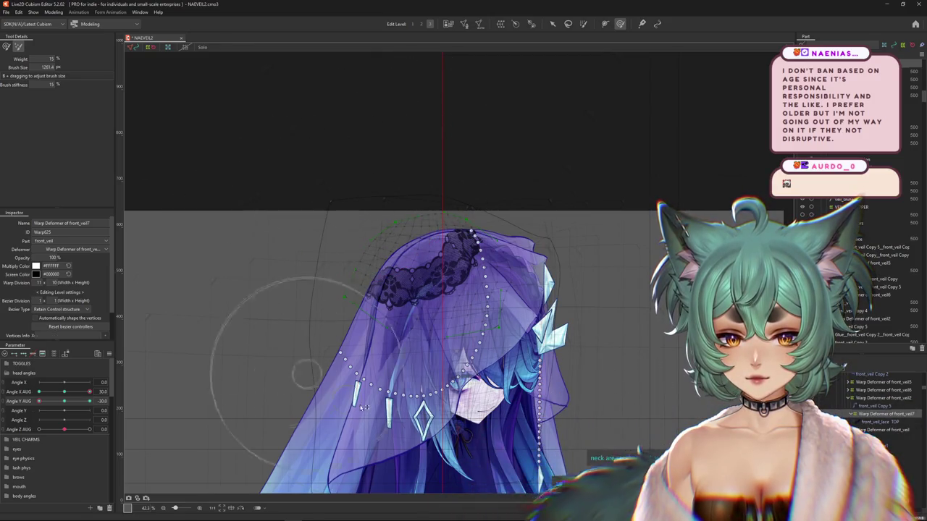
mouse_move(552, 339)
mouse_down()
mouse_move(592, 268)
mouse_move(579, 217)
mouse_up()
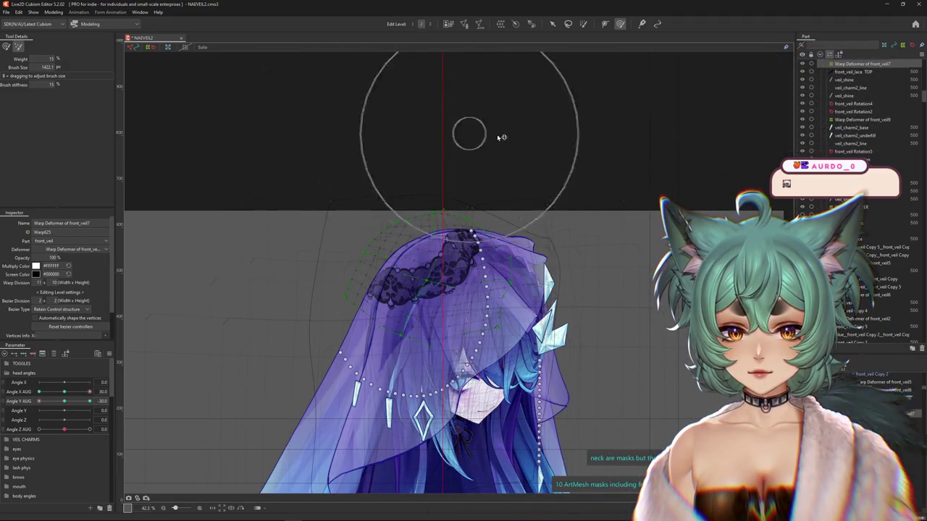
drag(514, 165, 403, 161)
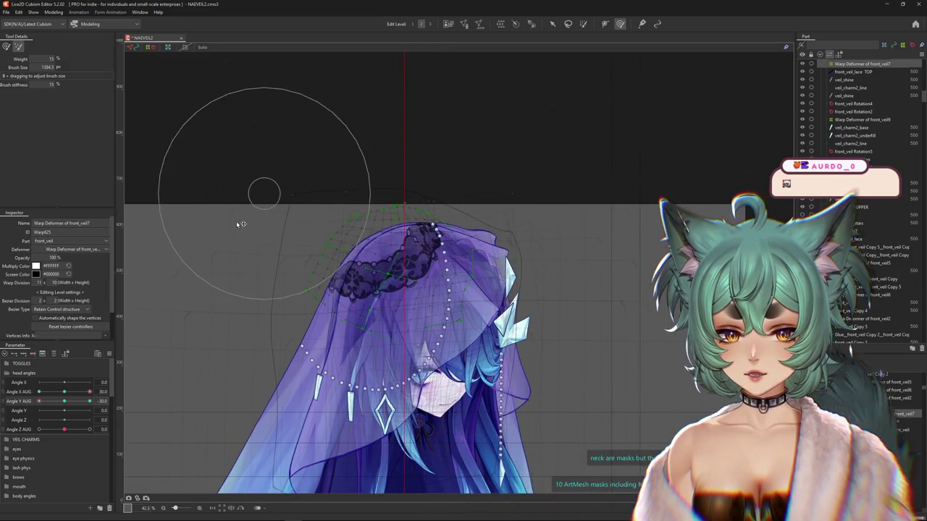
drag(329, 149, 352, 176)
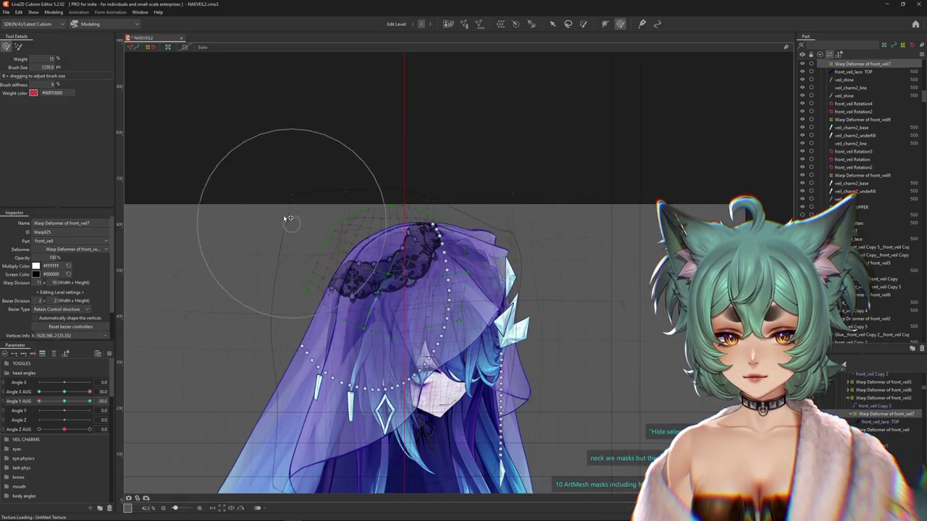
drag(298, 228, 301, 335)
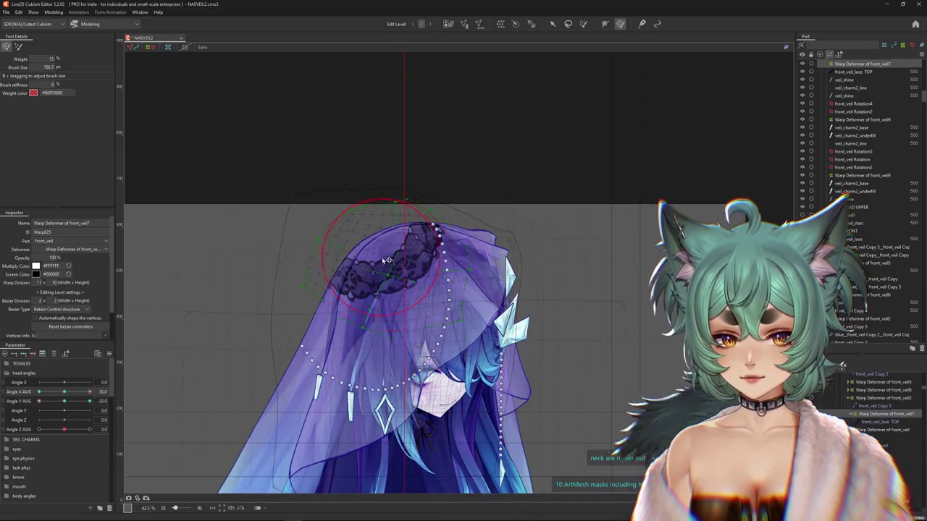
- Activate the warp-push brush and compare the veil between front-facing and Angle X AUG 30
click(18, 47)
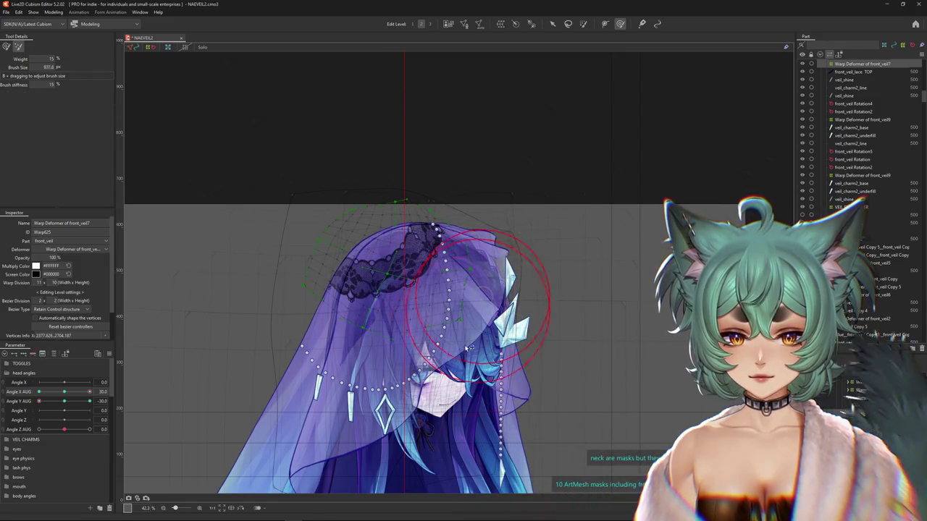
drag(472, 341, 449, 321)
drag(379, 310, 360, 287)
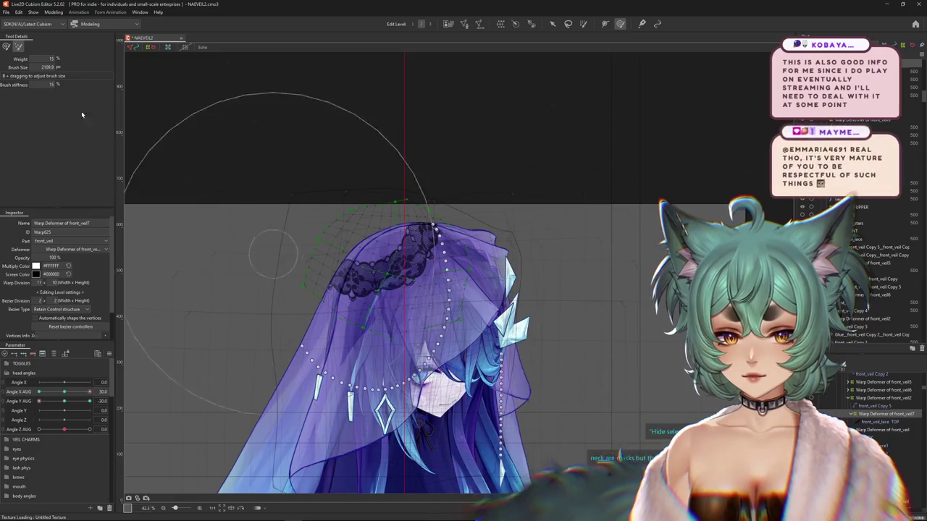
click(66, 392)
drag(66, 393, 125, 391)
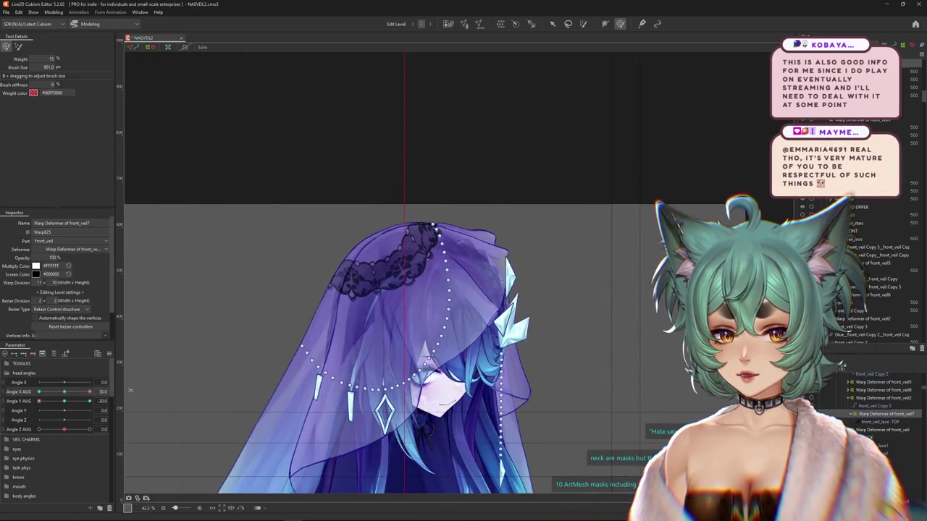
- Enlarge the brush over the veil's left side and preview it through the head turn
drag(414, 244, 376, 301)
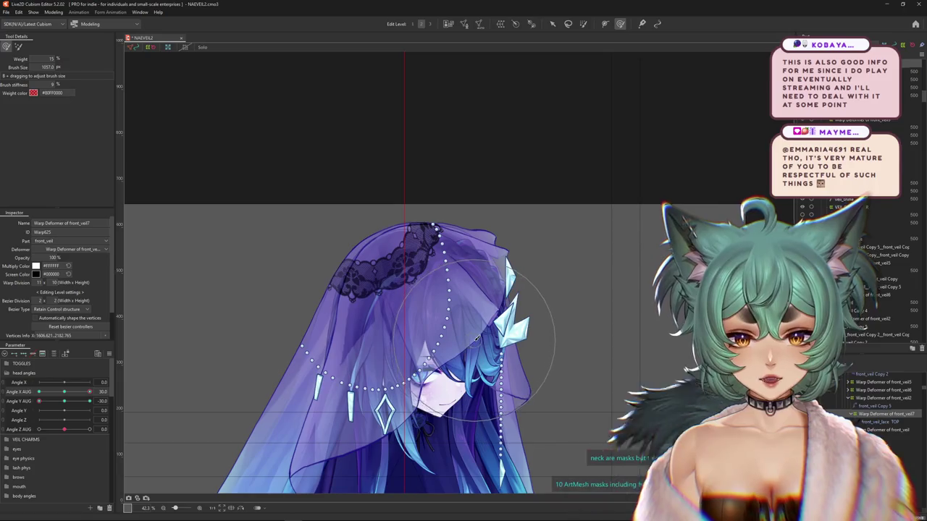
drag(483, 327, 493, 341)
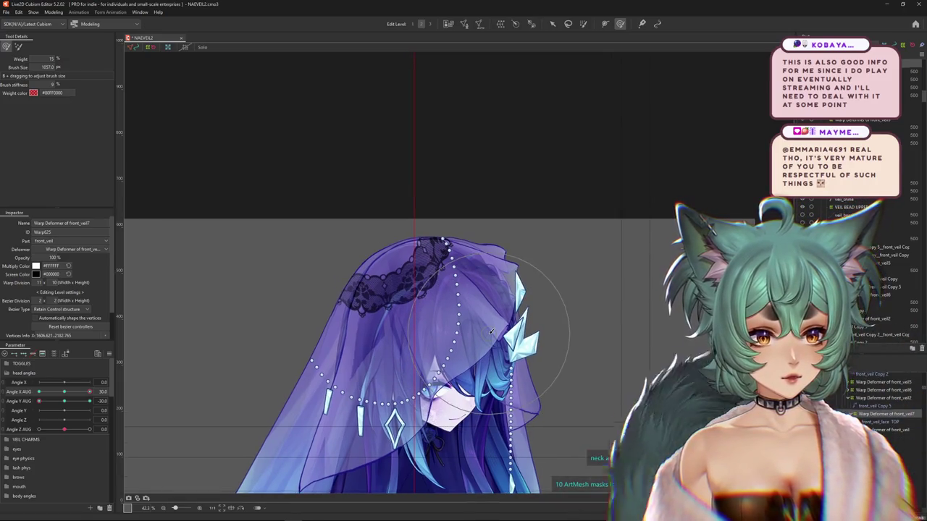
mouse_move(89, 392)
mouse_down()
mouse_move(97, 392)
mouse_move(89, 392)
mouse_up()
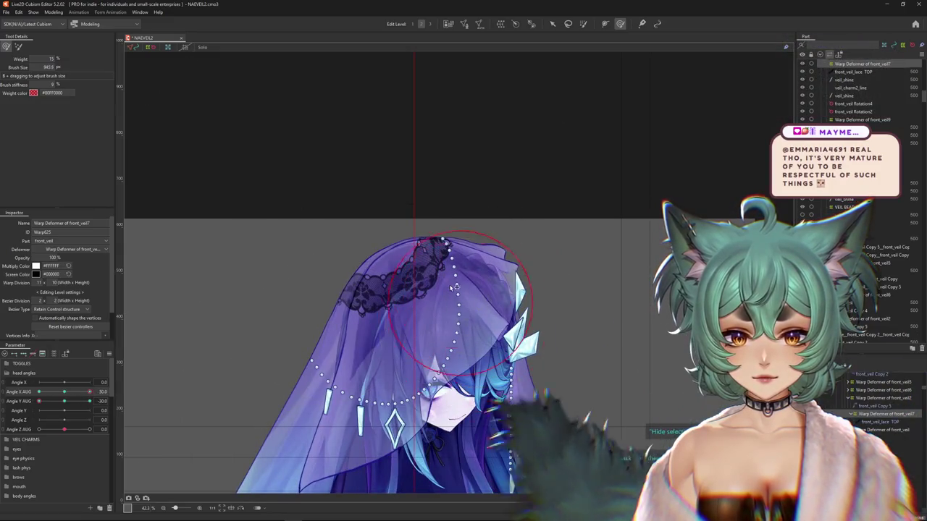
drag(449, 277, 398, 333)
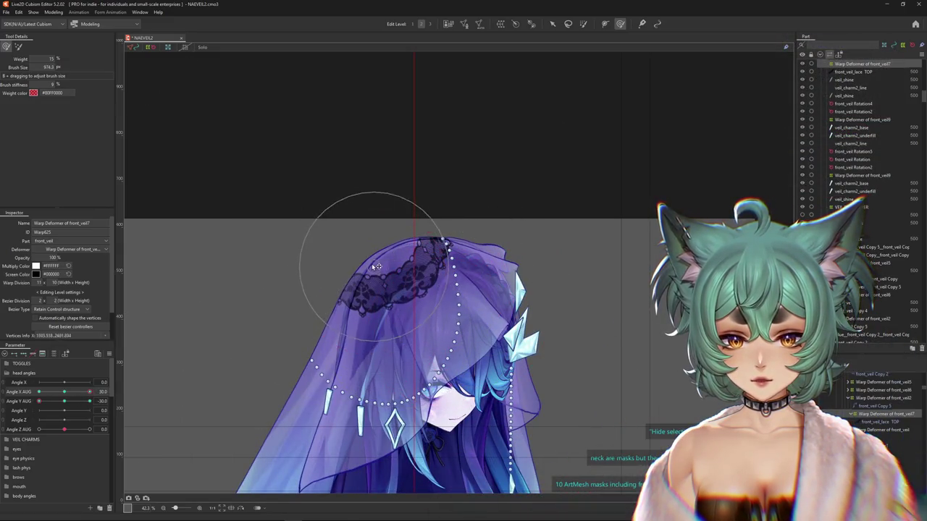
drag(90, 392, 98, 391)
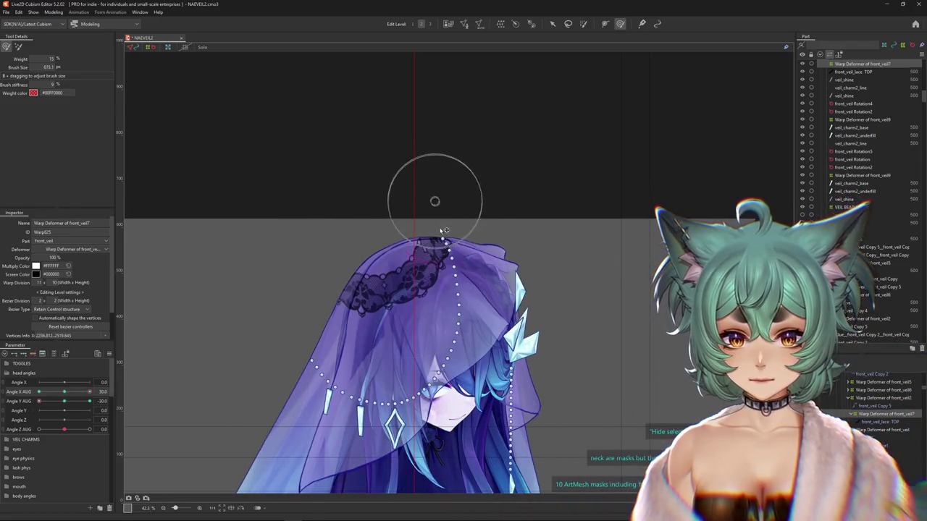
- Nudge the veil's lace into place and reshape its top edge
drag(428, 246, 360, 317)
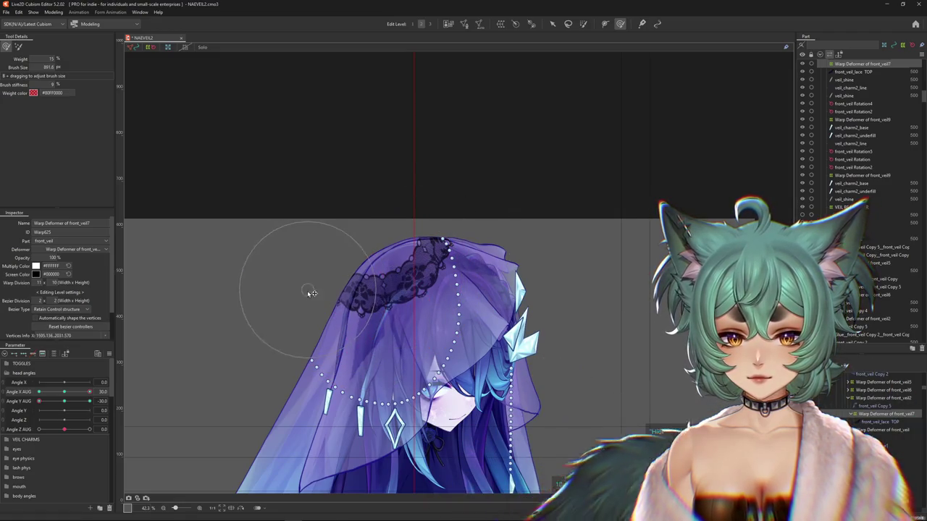
mouse_move(89, 392)
mouse_down()
mouse_move(51, 395)
mouse_move(90, 392)
mouse_up()
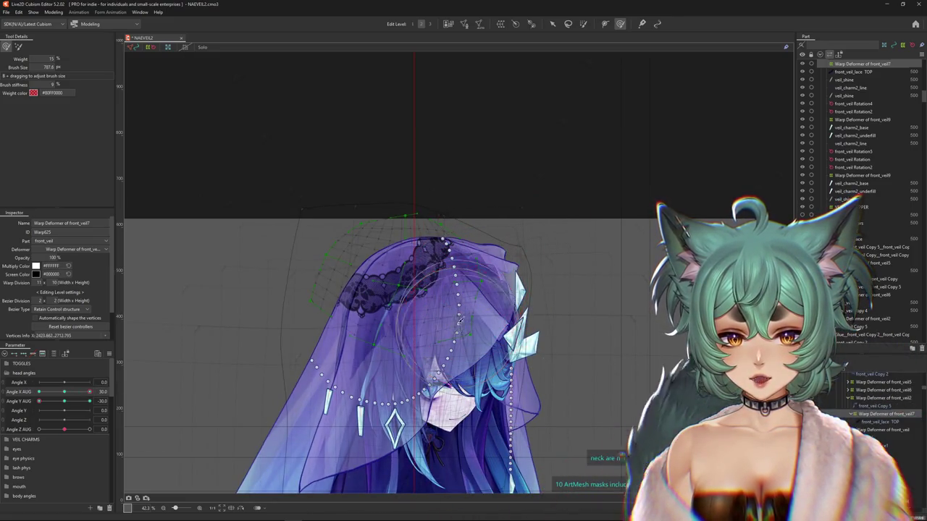
drag(459, 318, 439, 257)
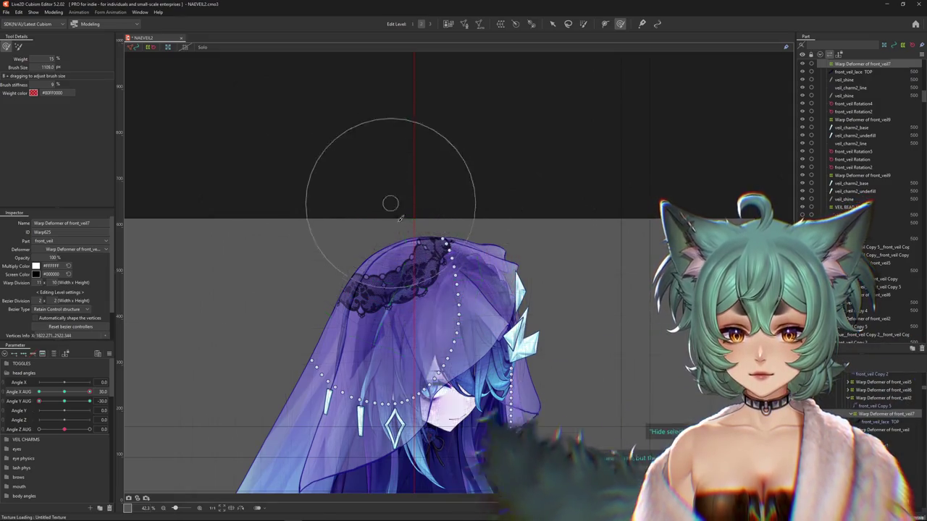
scroll(318, 272, down, 3)
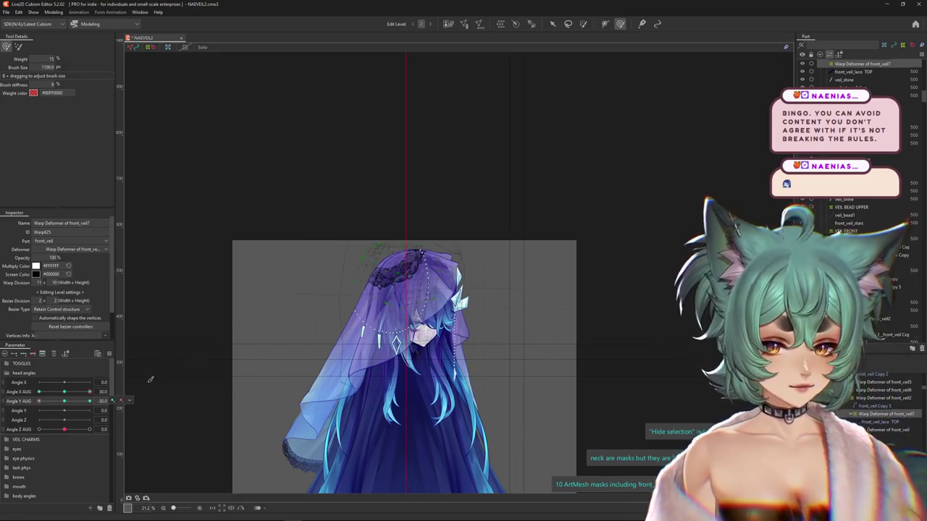
- Level the head and preview the veil across the head-angle combinations
mouse_move(39, 400)
mouse_down()
mouse_move(64, 400)
mouse_move(32, 392)
mouse_move(38, 401)
mouse_up()
scroll(311, 314, up, 2)
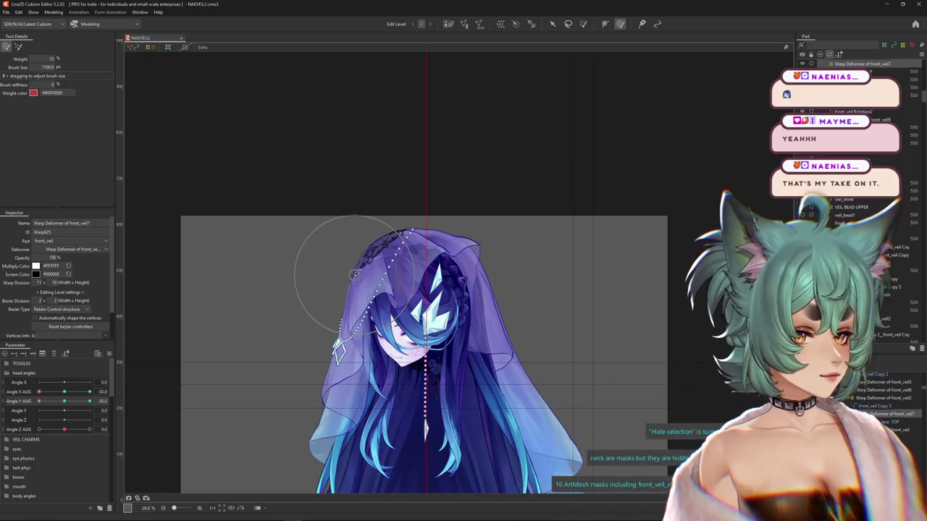
mouse_move(53, 395)
mouse_down()
mouse_move(27, 408)
mouse_move(161, 362)
mouse_up()
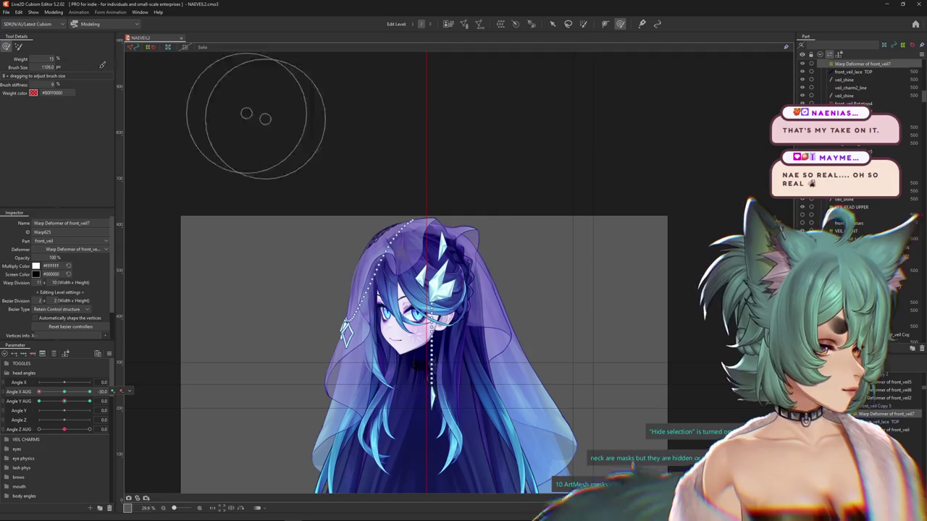
- Reset all head angles to defaults, then reposition the Alien: Isolation window
click(111, 353)
click(196, 332)
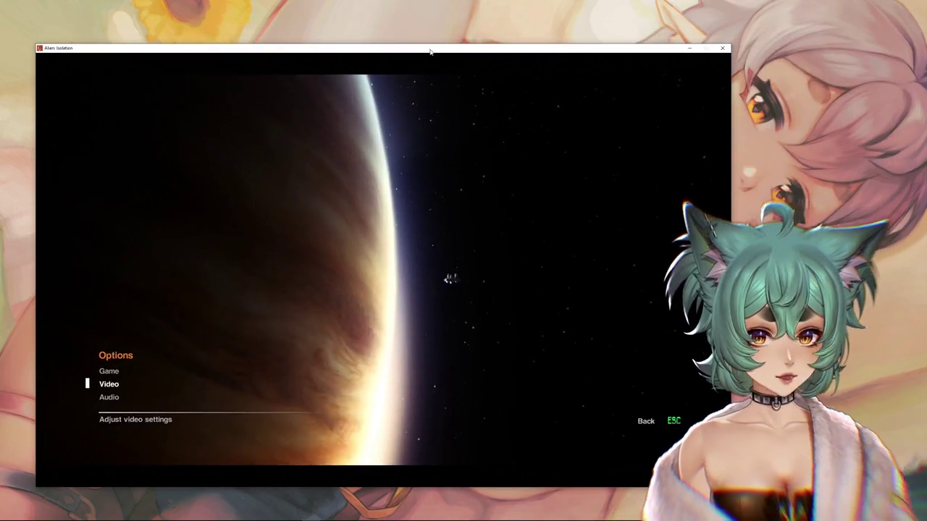
drag(441, 50, 447, 49)
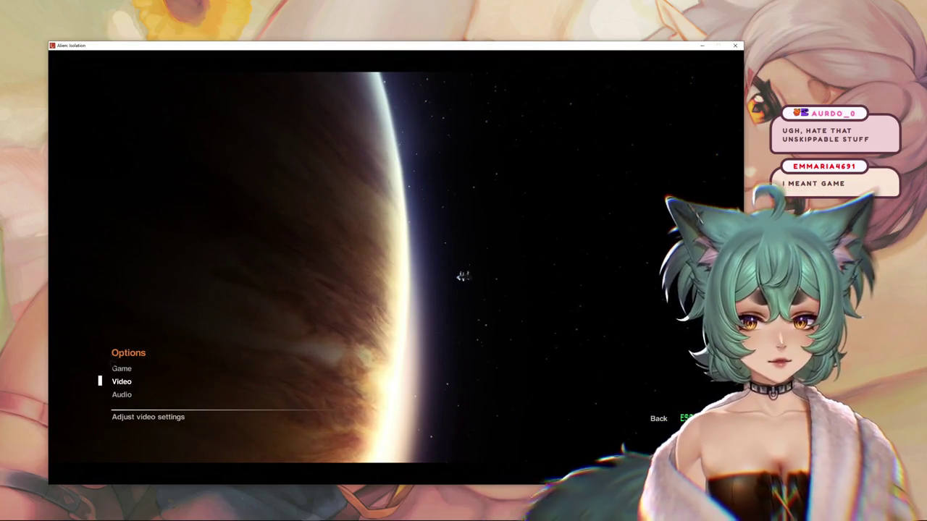
- Switch Alien: Isolation's Video settings to Windowed Fullscreen at 1920x1080 and save
key(Down)
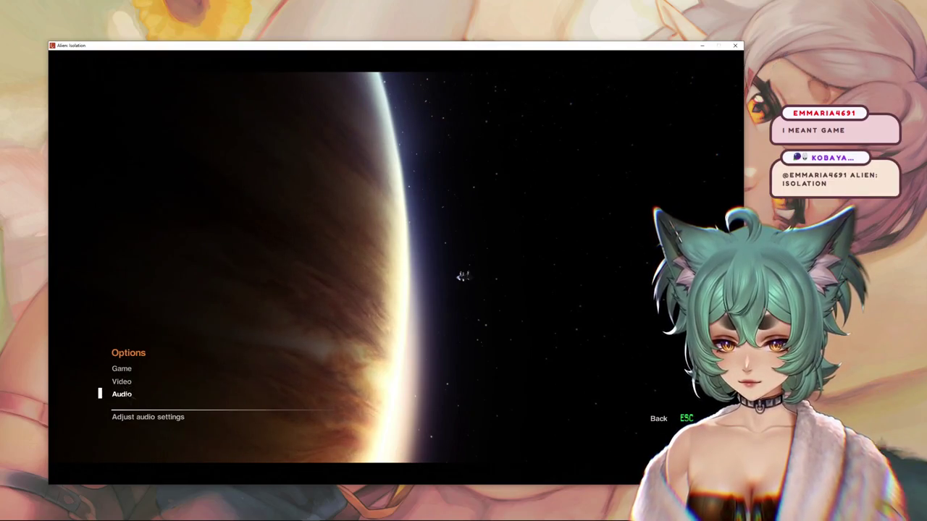
click(124, 388)
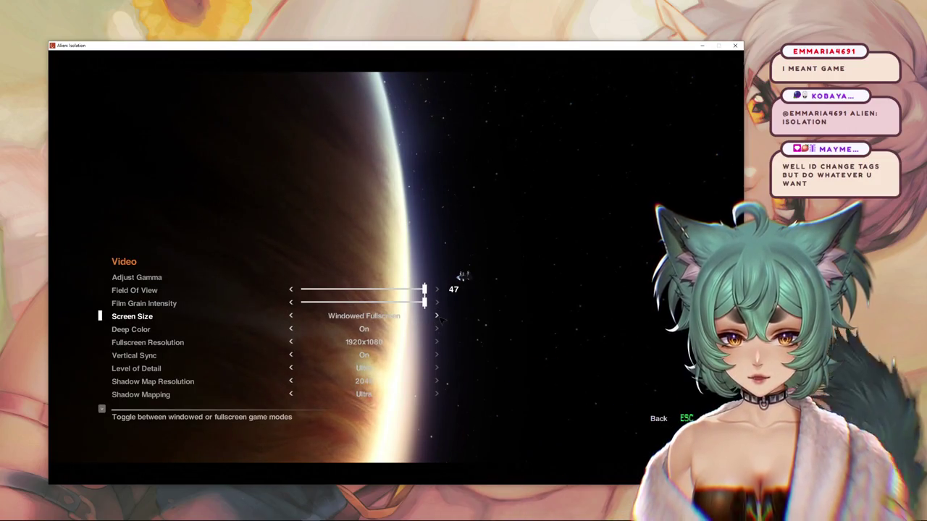
key(Escape)
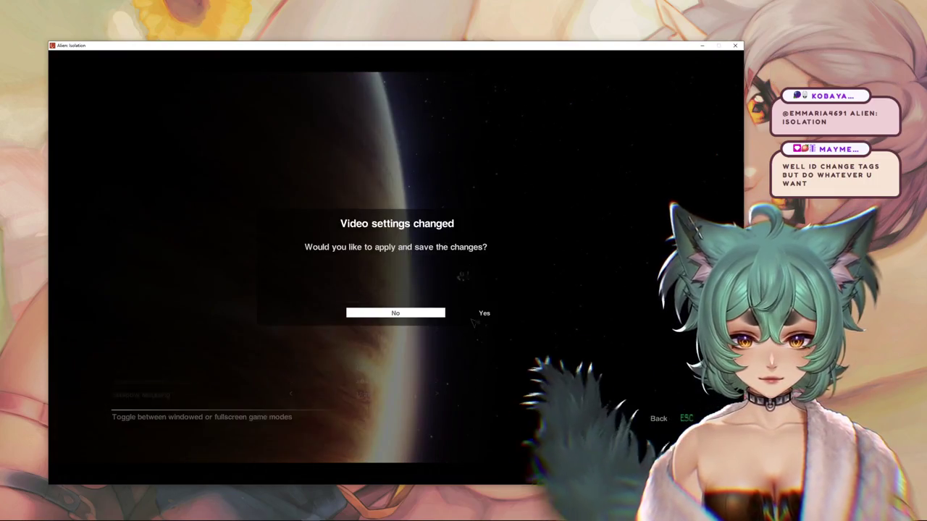
key(Return)
key(Up)
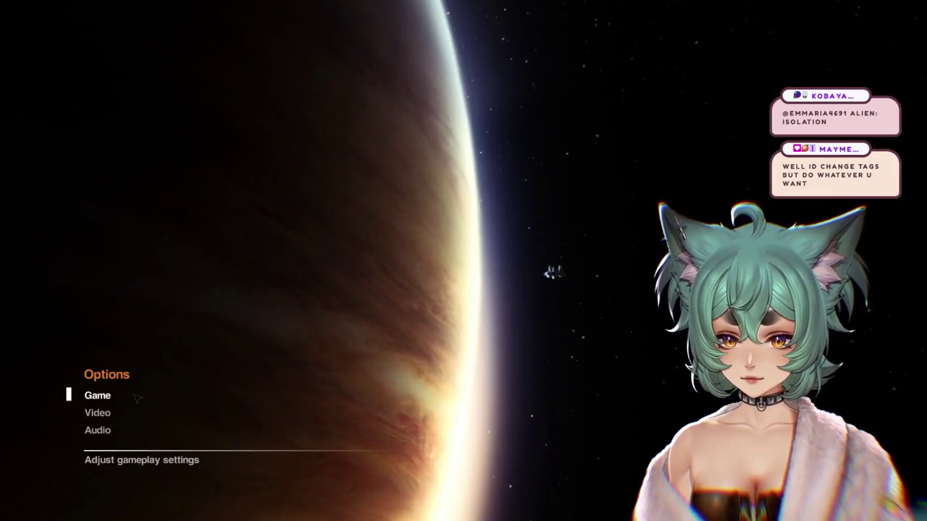